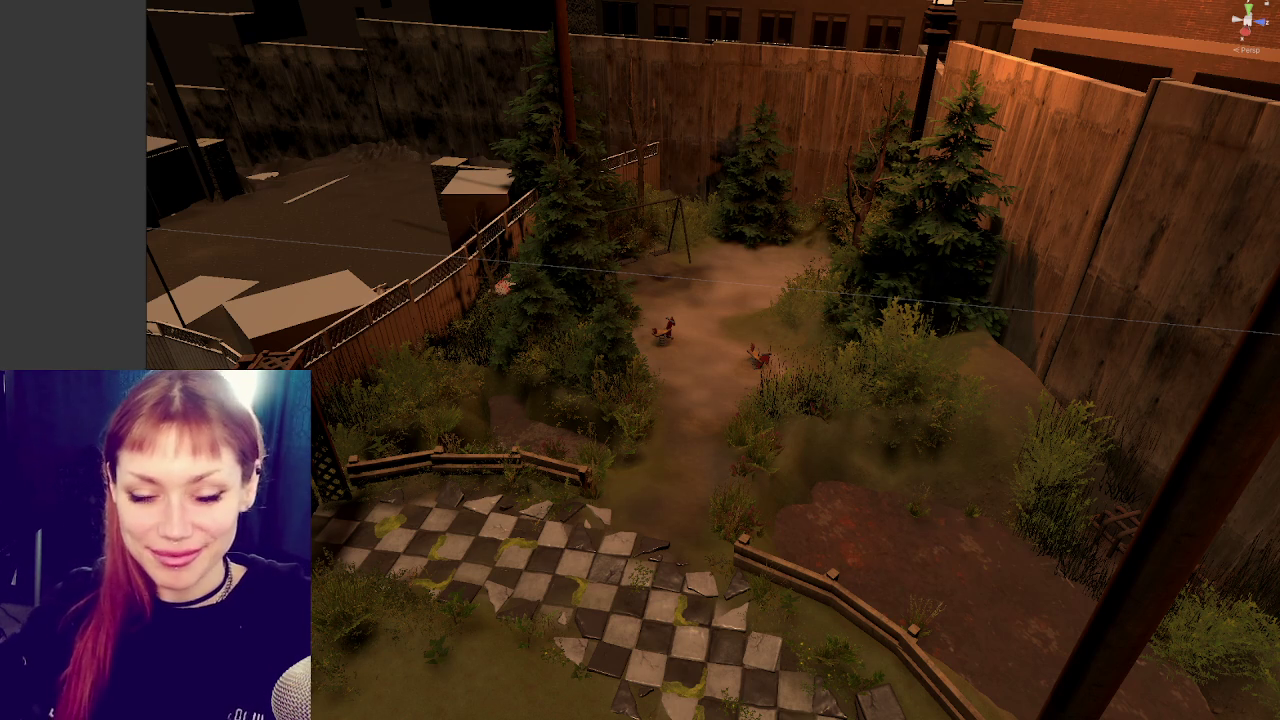
Zoom onto the playground, select the yard's terrain and choose the Lower Terrain brush.
scroll(691, 345, "up", 5)
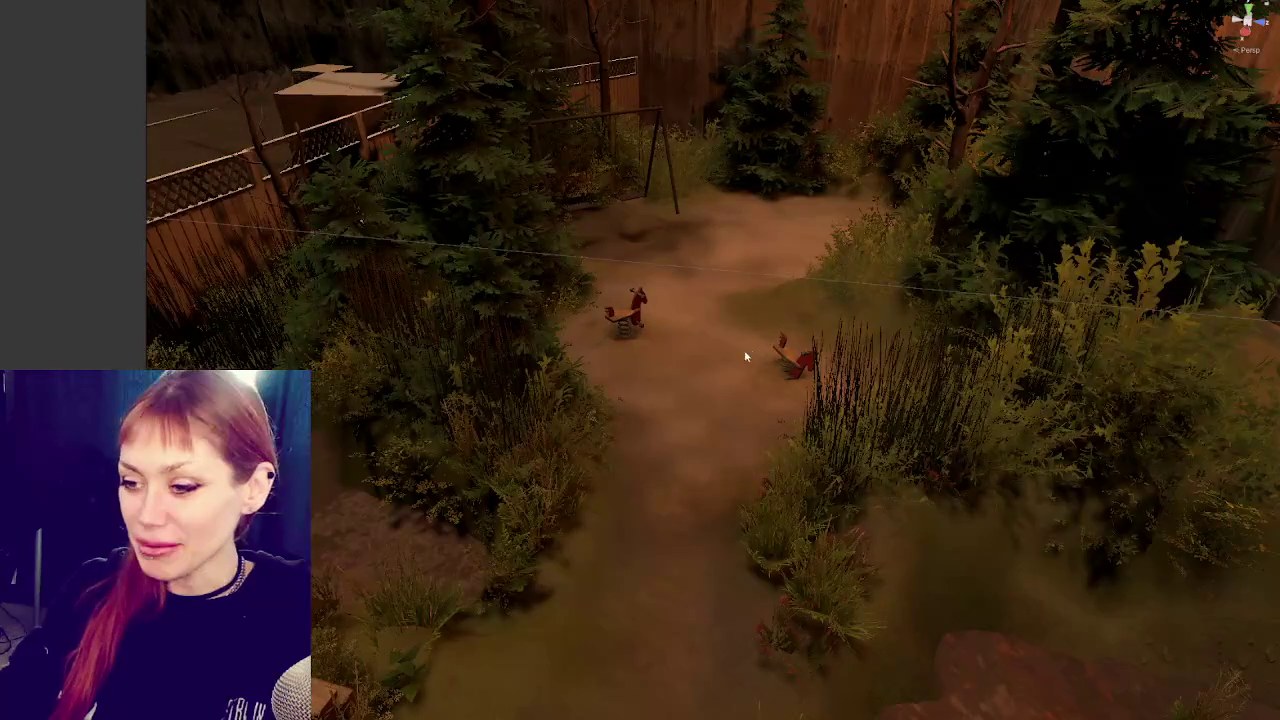
mouse_move(691, 345)
left_mouse_down()
mouse_move(755, 323)
mouse_move(711, 366)
mouse_move(674, 366)
mouse_move(716, 356)
left_mouse_up()
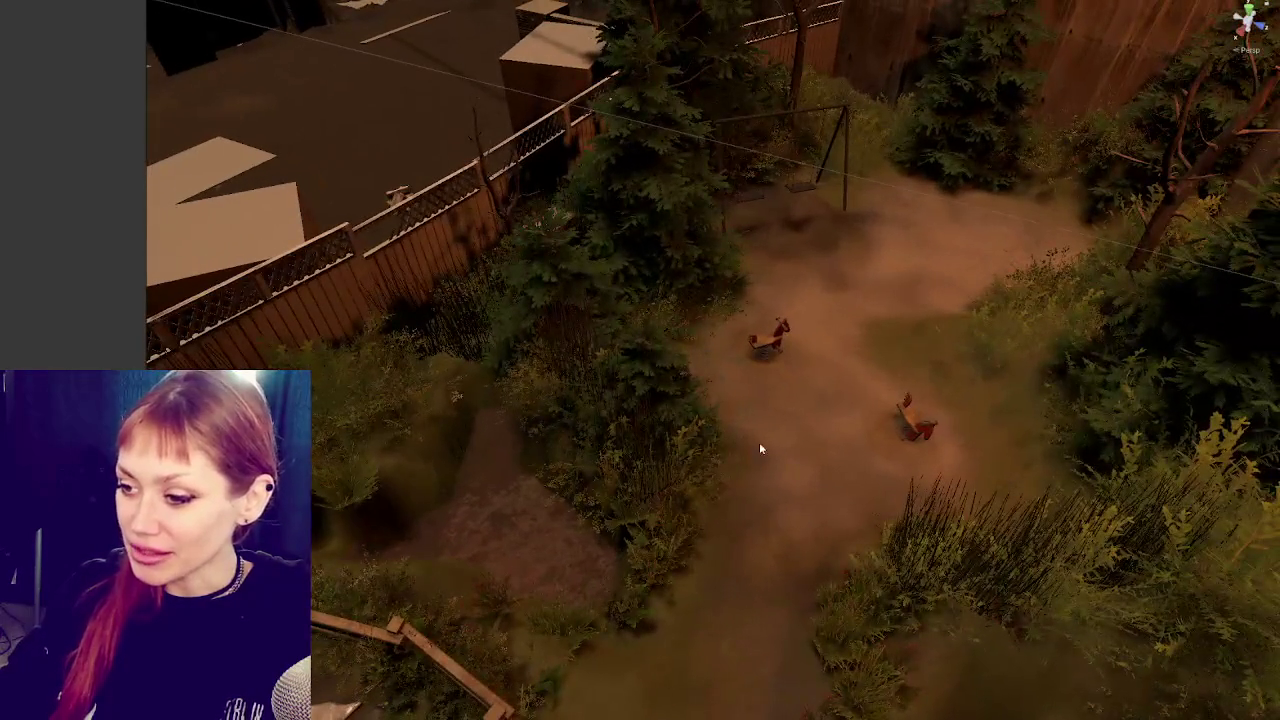
left_click(740, 377)
scroll(374, 363, "up", 1)
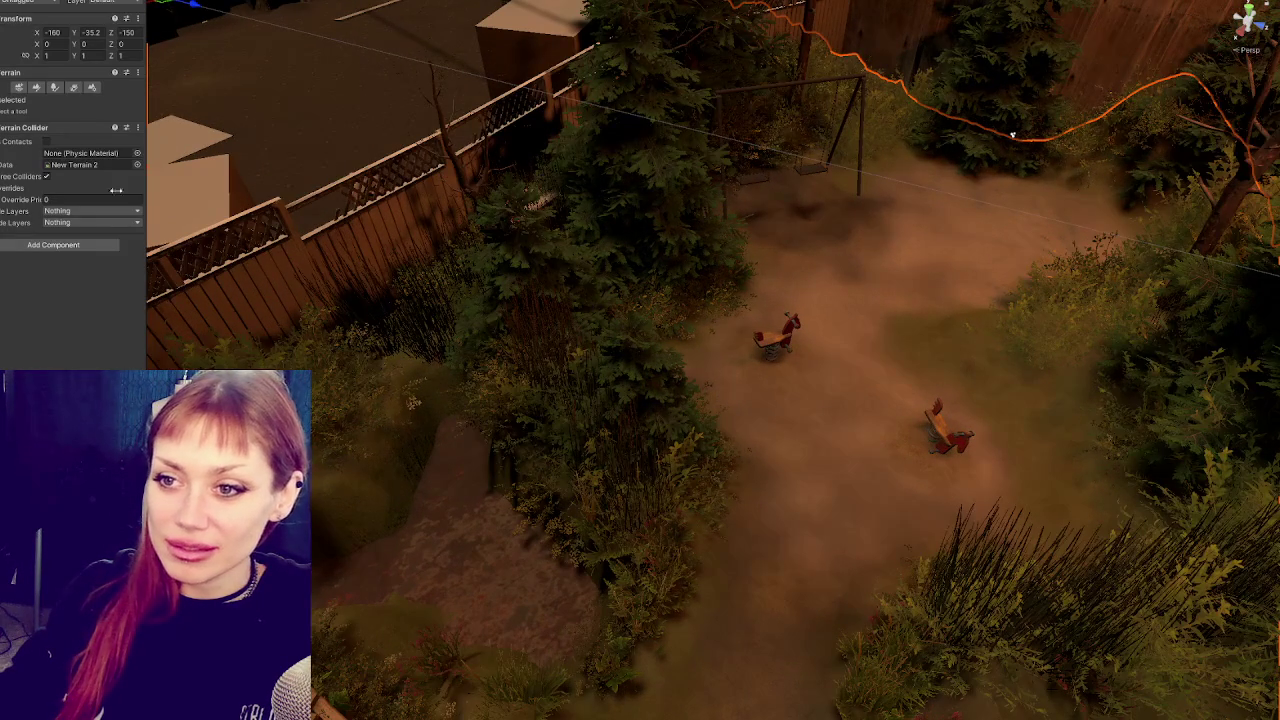
left_click(37, 88)
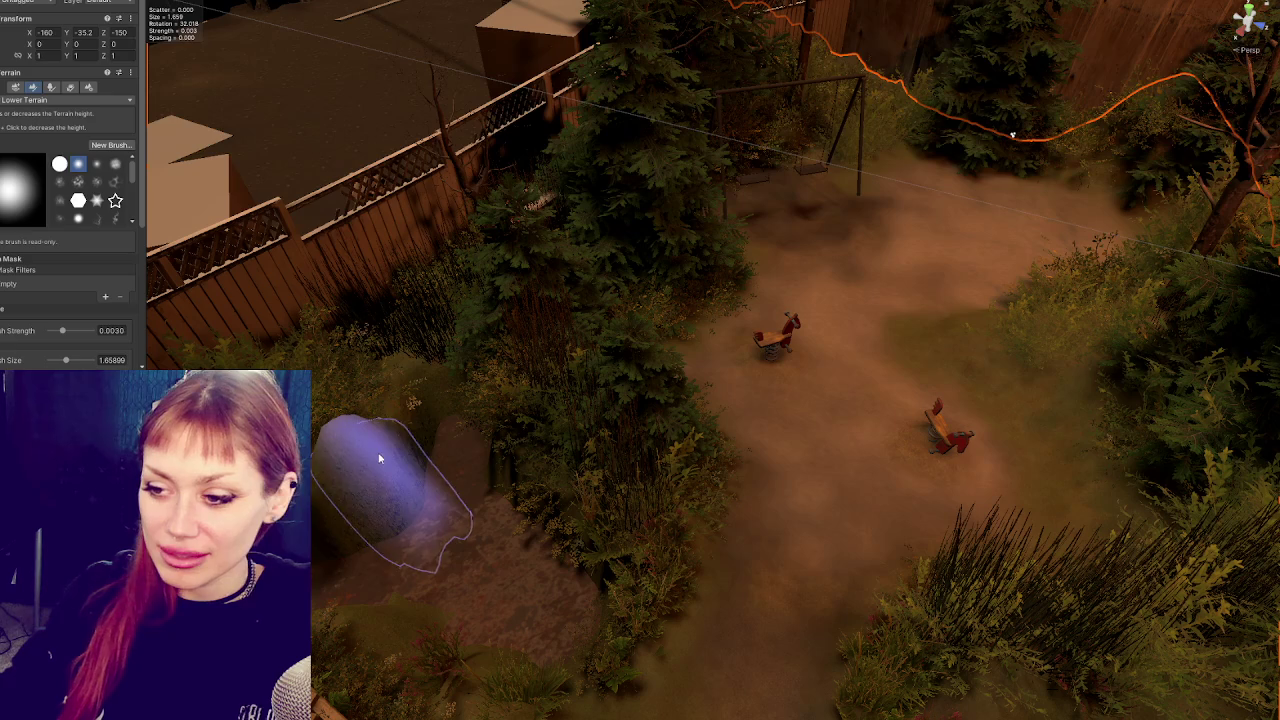
Sink the ground along the garden dirt path with the Lower Terrain brush.
mouse_move(372, 485)
left_mouse_down()
mouse_move(425, 433)
mouse_move(423, 451)
mouse_move(425, 410)
mouse_move(443, 443)
mouse_move(337, 563)
mouse_move(406, 617)
left_mouse_up()
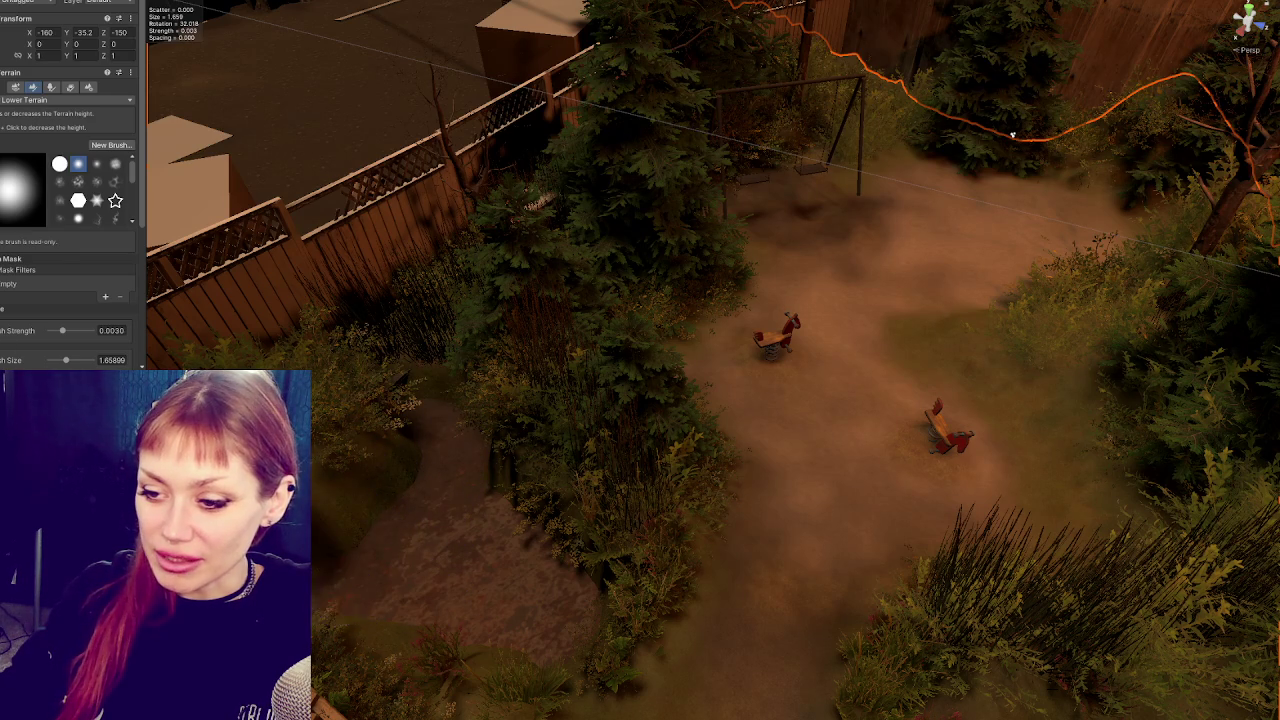
scroll(457, 520, "up", 5)
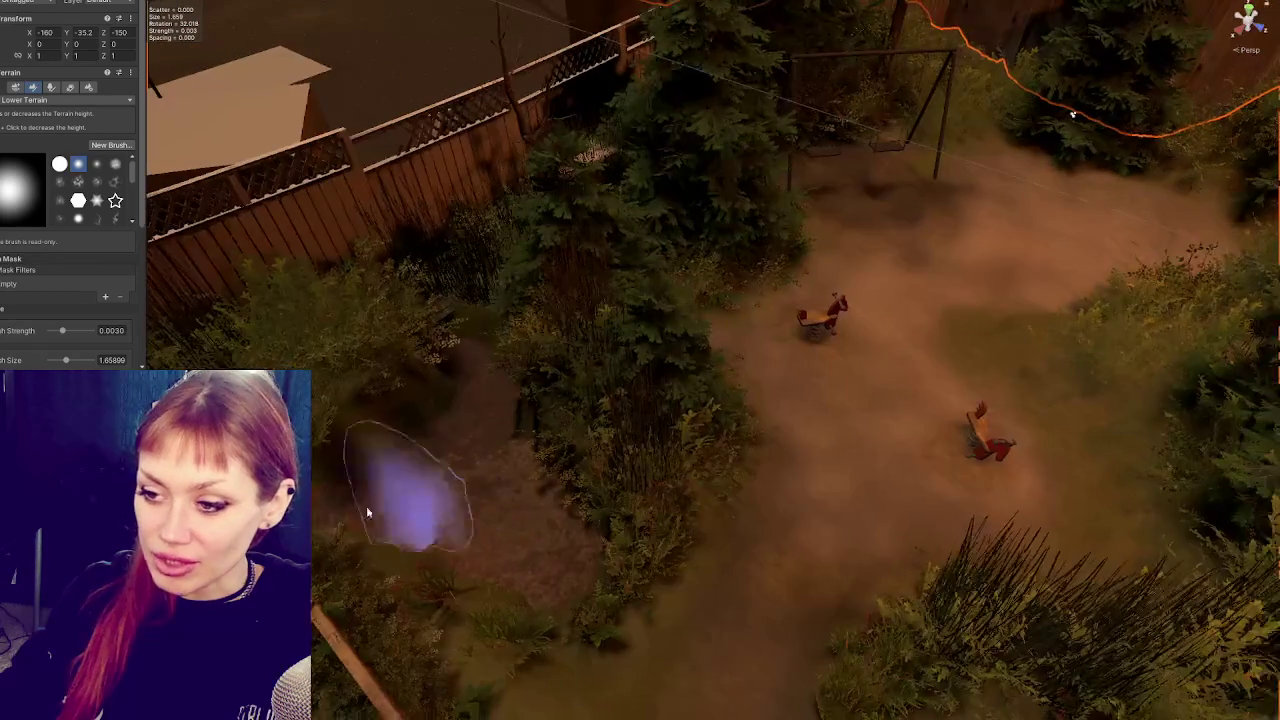
scroll(405, 457, "up", 3)
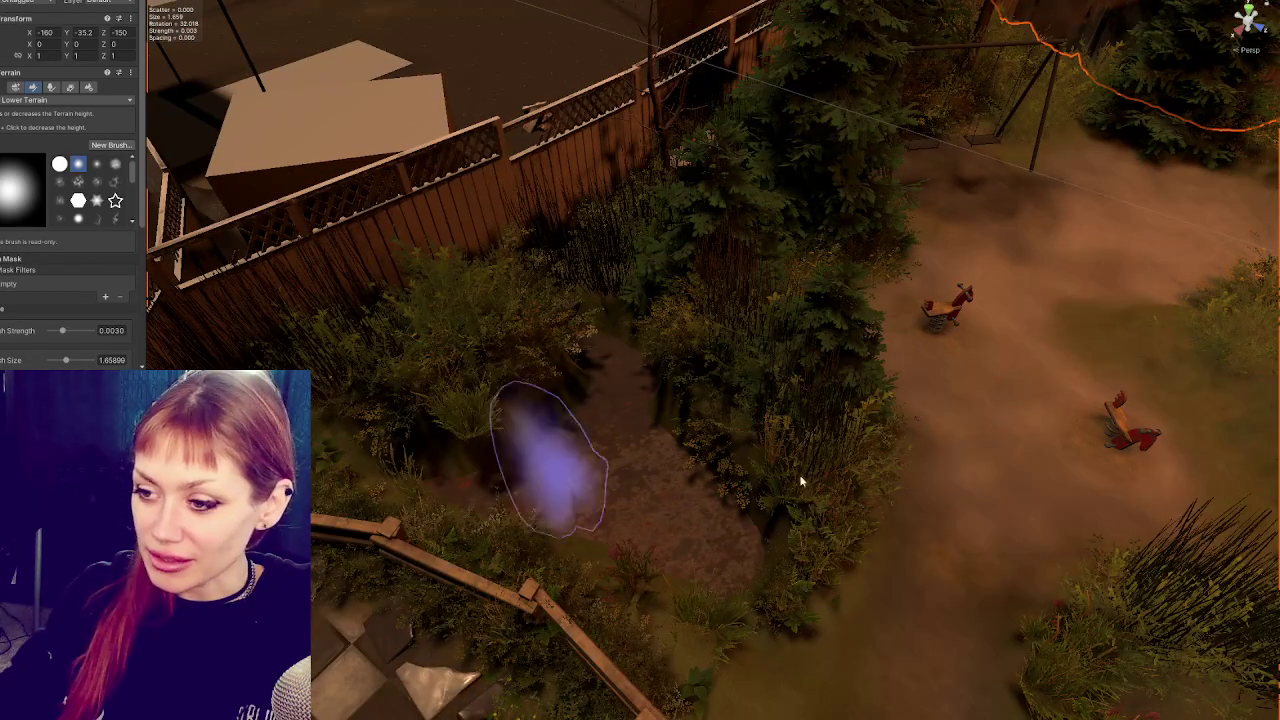
scroll(760, 485, "down", 3)
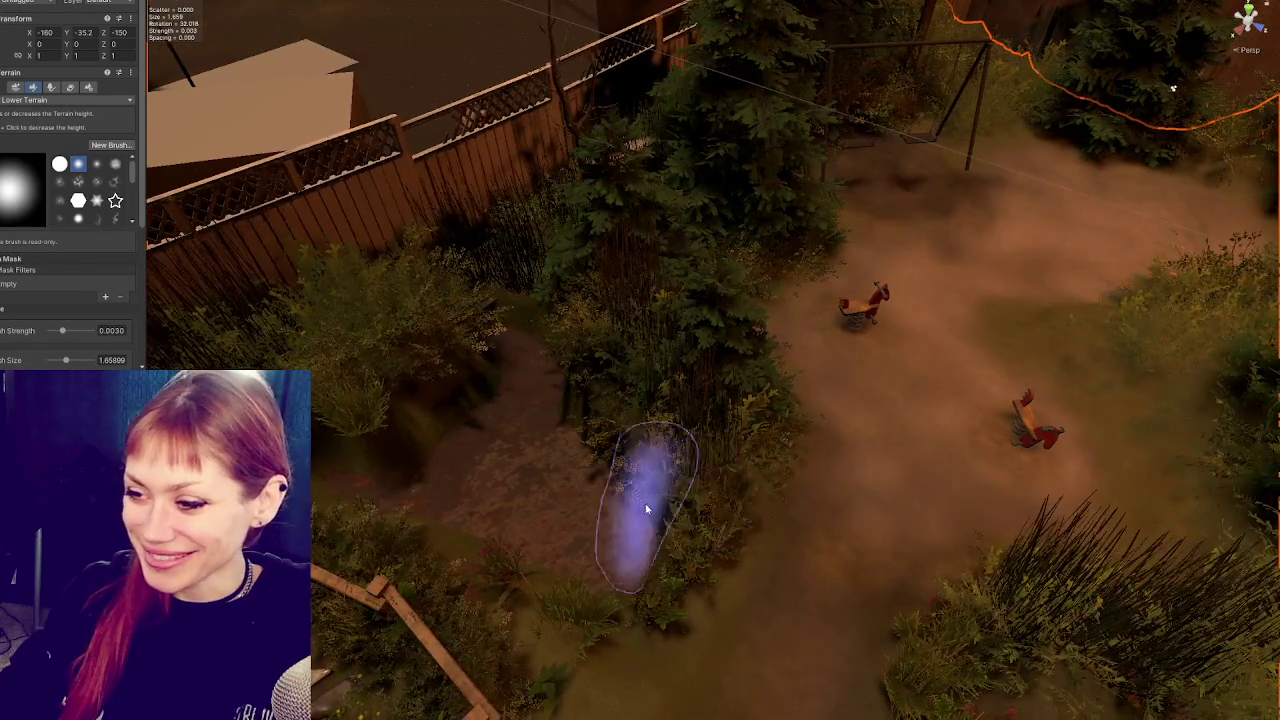
scroll(680, 510, "up", 3)
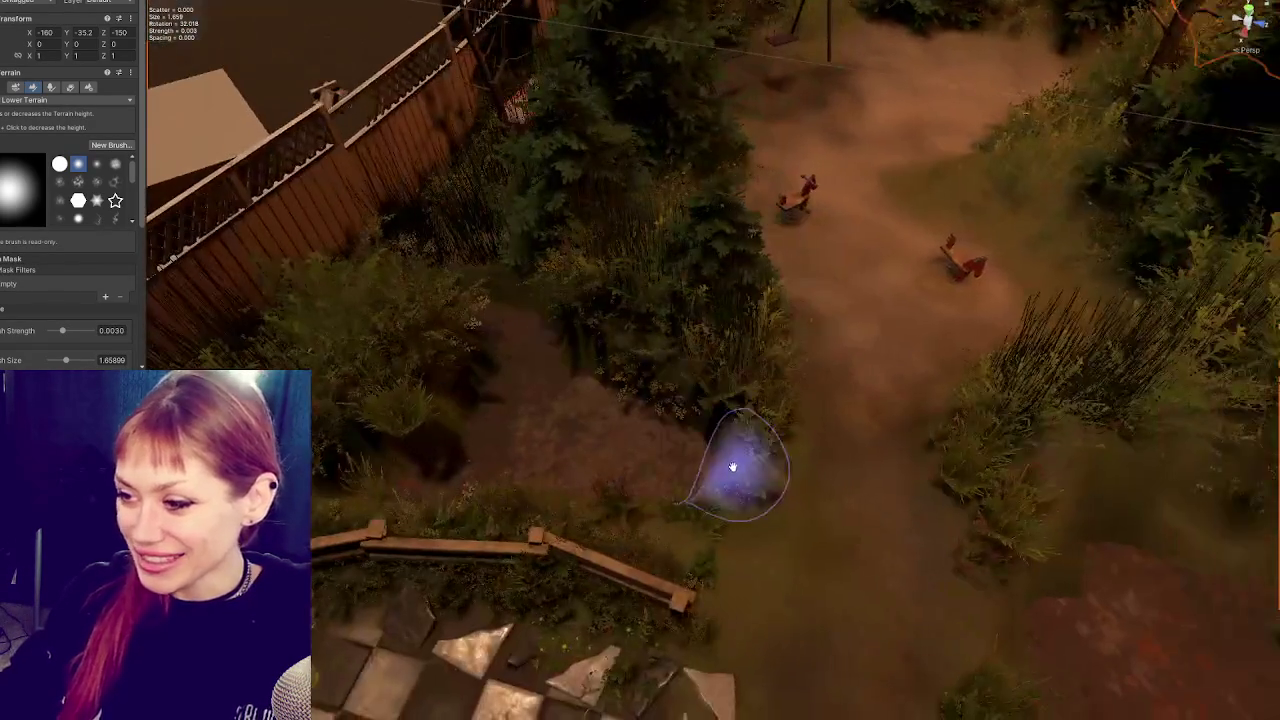
scroll(740, 480, "up", 3)
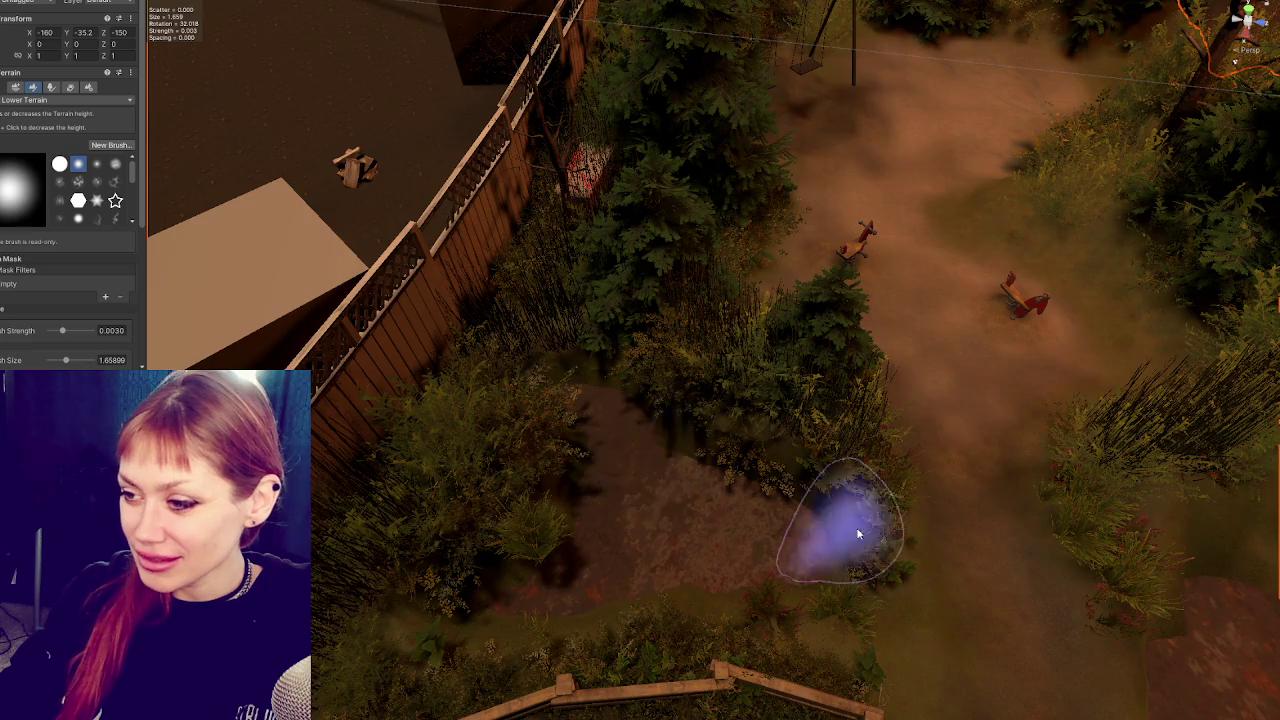
Fly the view across the garden to a top-down look at the reddish dirt patch and fence.
key("Up")
key("Right")
key("Up")
key("Right")
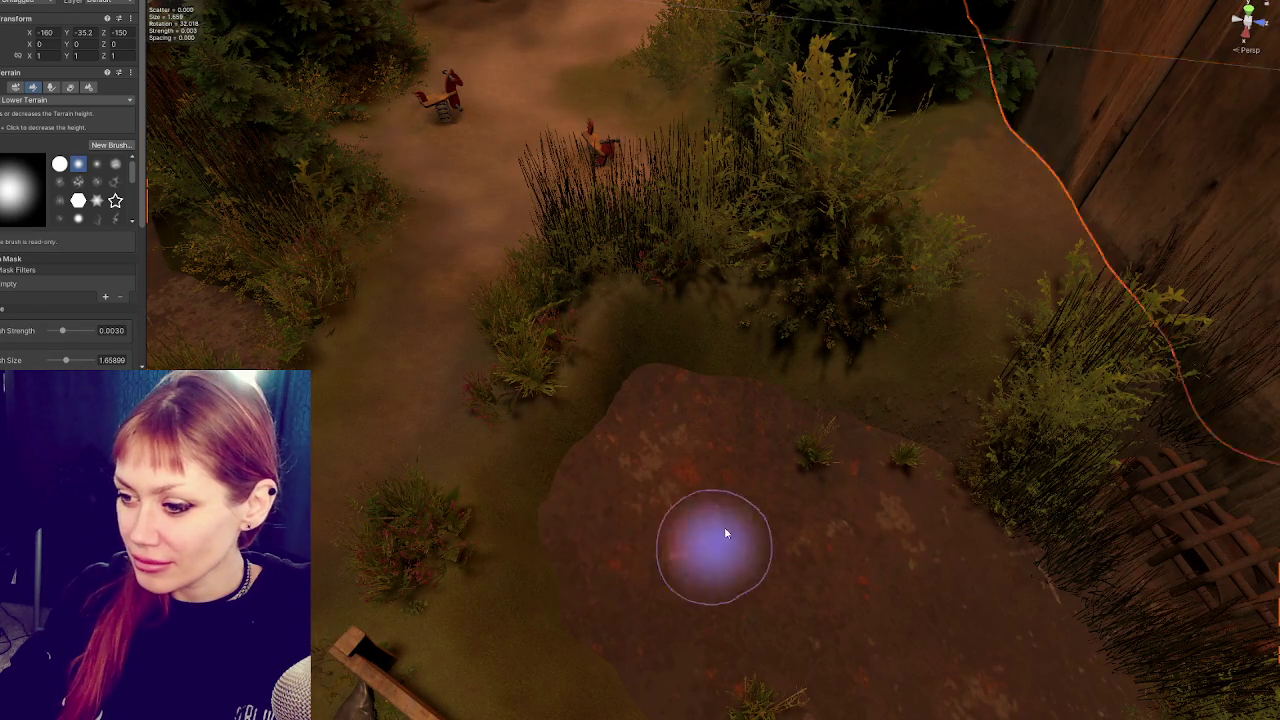
key("Up")
key("Up")
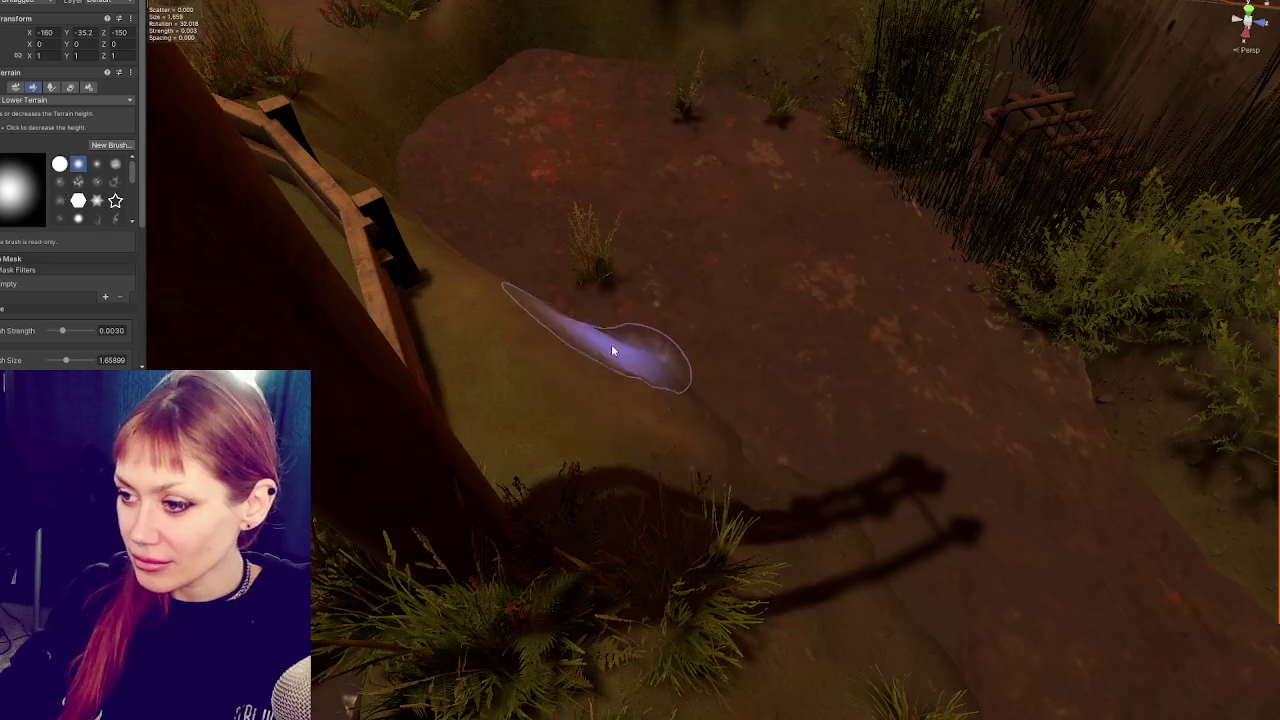
key("Up")
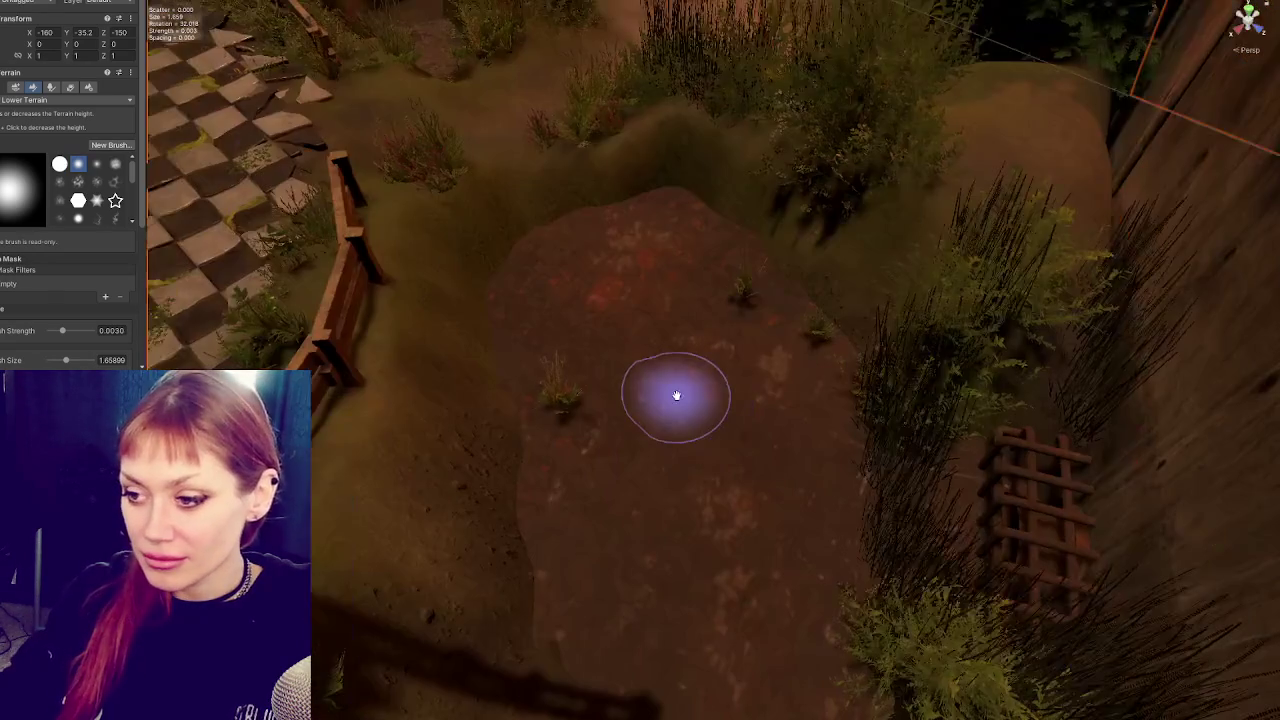
scroll(600, 380, "down", 2)
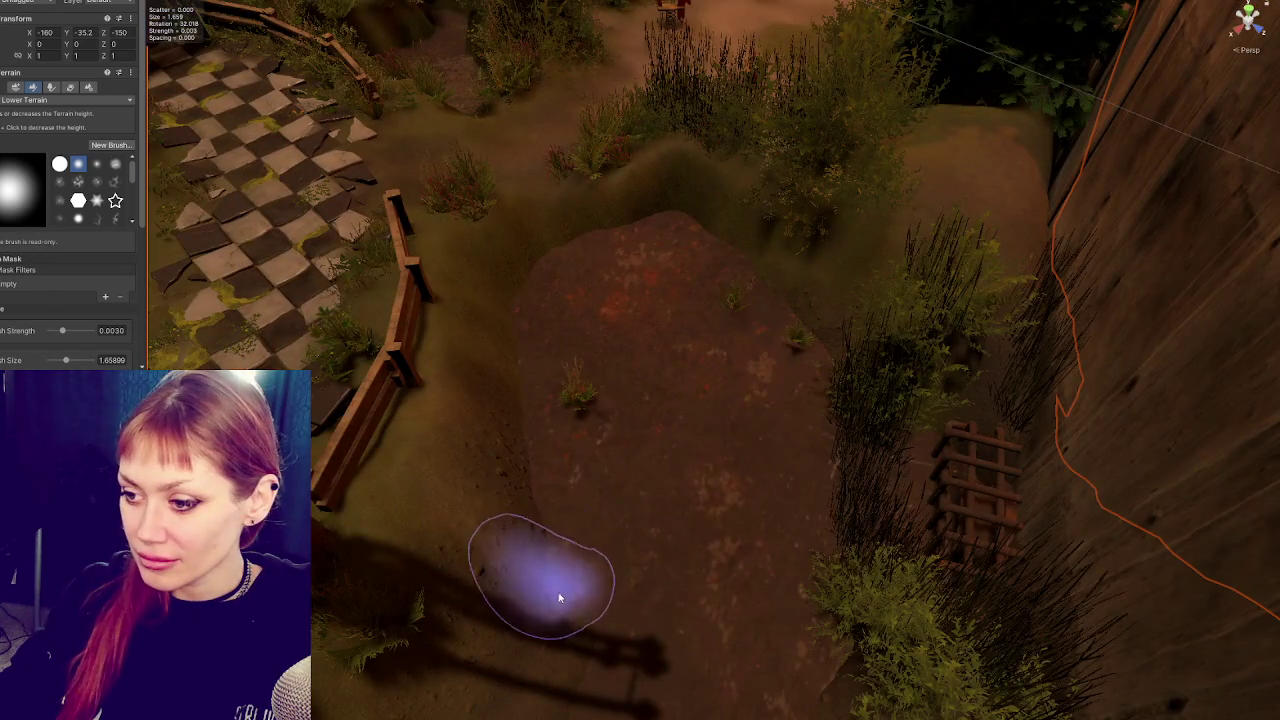
scroll(650, 435, "up", 2)
scroll(666, 503, "down", 2)
scroll(760, 449, "down", 2)
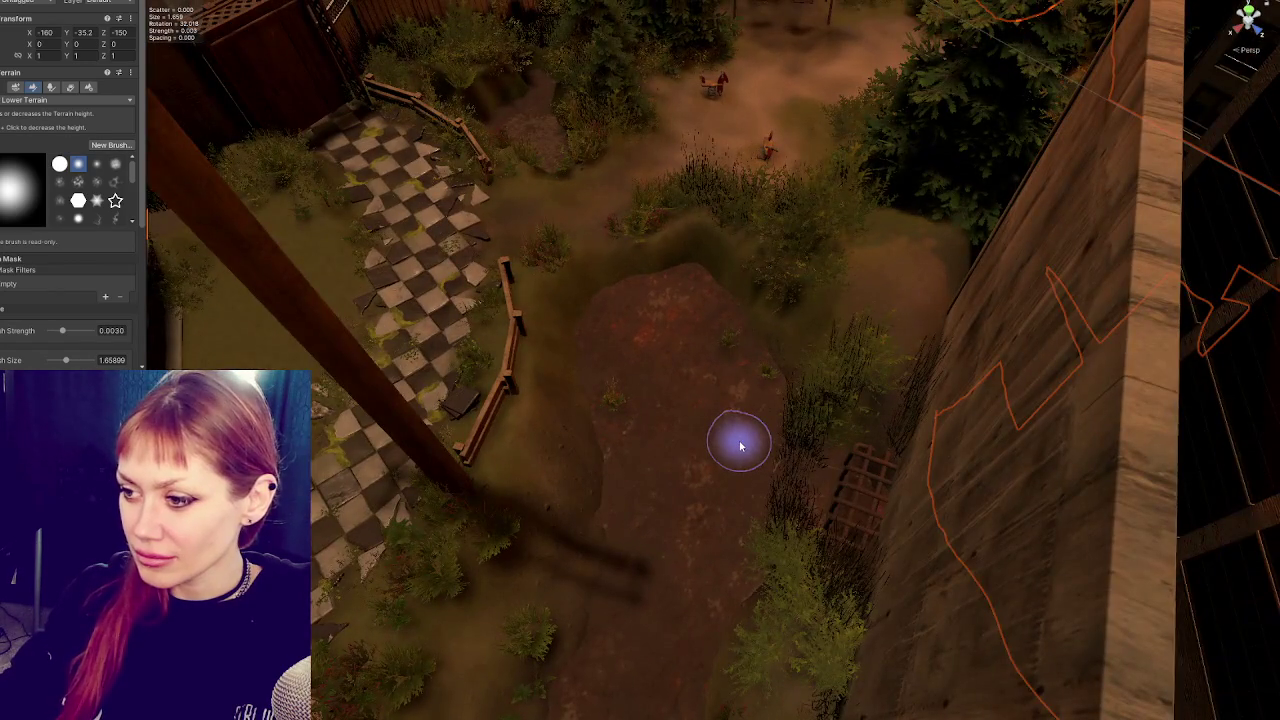
scroll(740, 446, "down", 2)
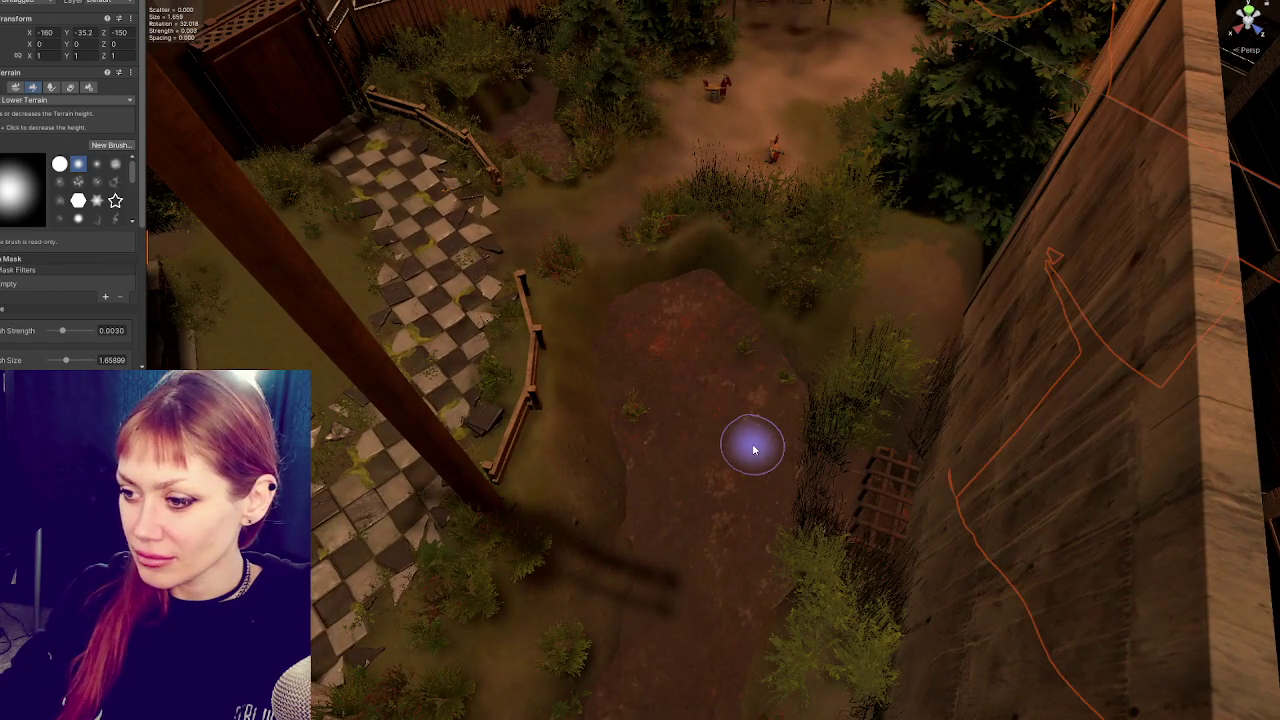
mouse_move(680, 426)
left_mouse_down()
mouse_move(725, 478)
mouse_move(806, 489)
mouse_move(766, 420)
mouse_move(631, 389)
left_mouse_up()
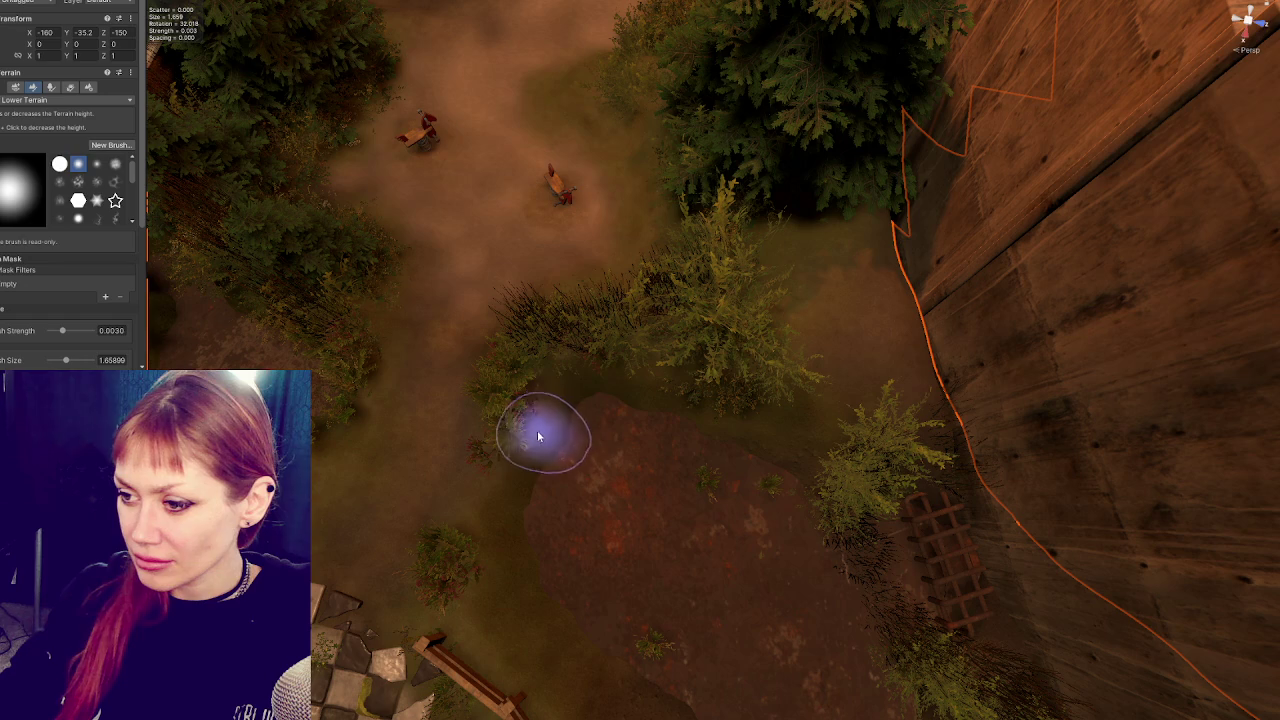
Lower the ground along the edge of the reddish dirt patch beside the checkered patio.
mouse_move(624, 433)
left_mouse_down()
mouse_move(600, 434)
mouse_move(643, 429)
mouse_move(566, 489)
left_mouse_up()
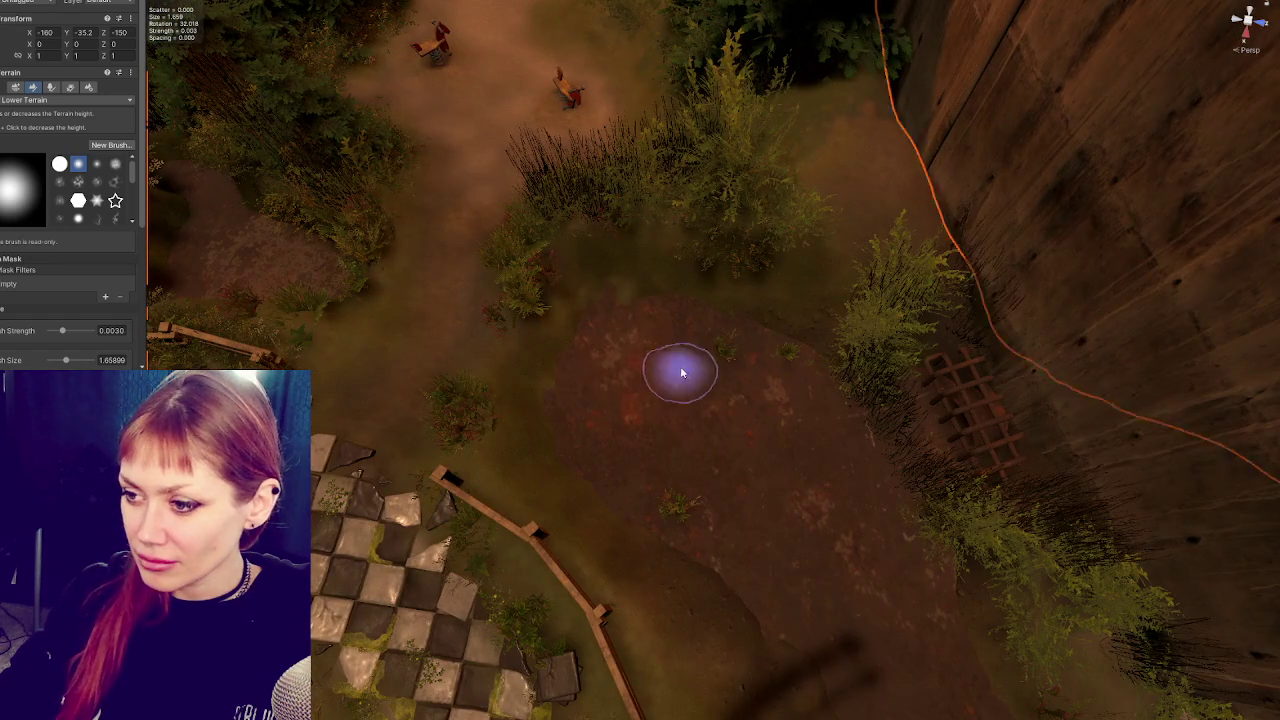
scroll(623, 323, "up", 5)
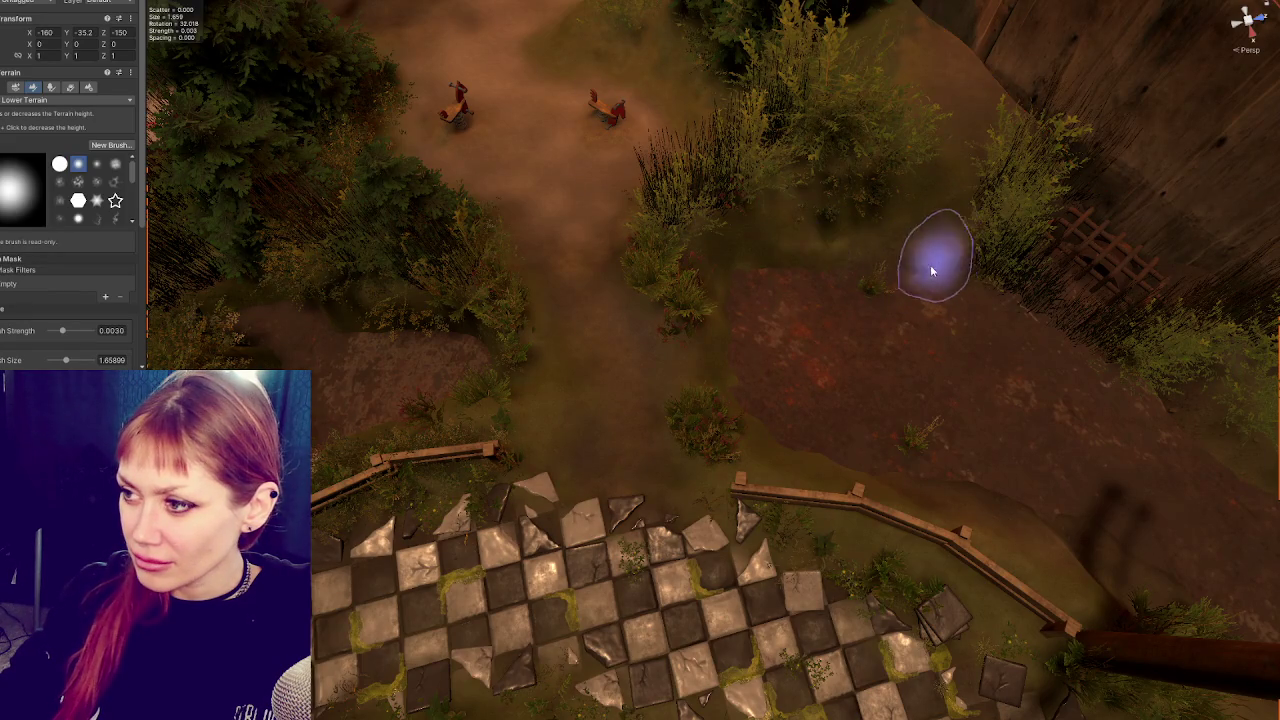
scroll(815, 257, "up", 3)
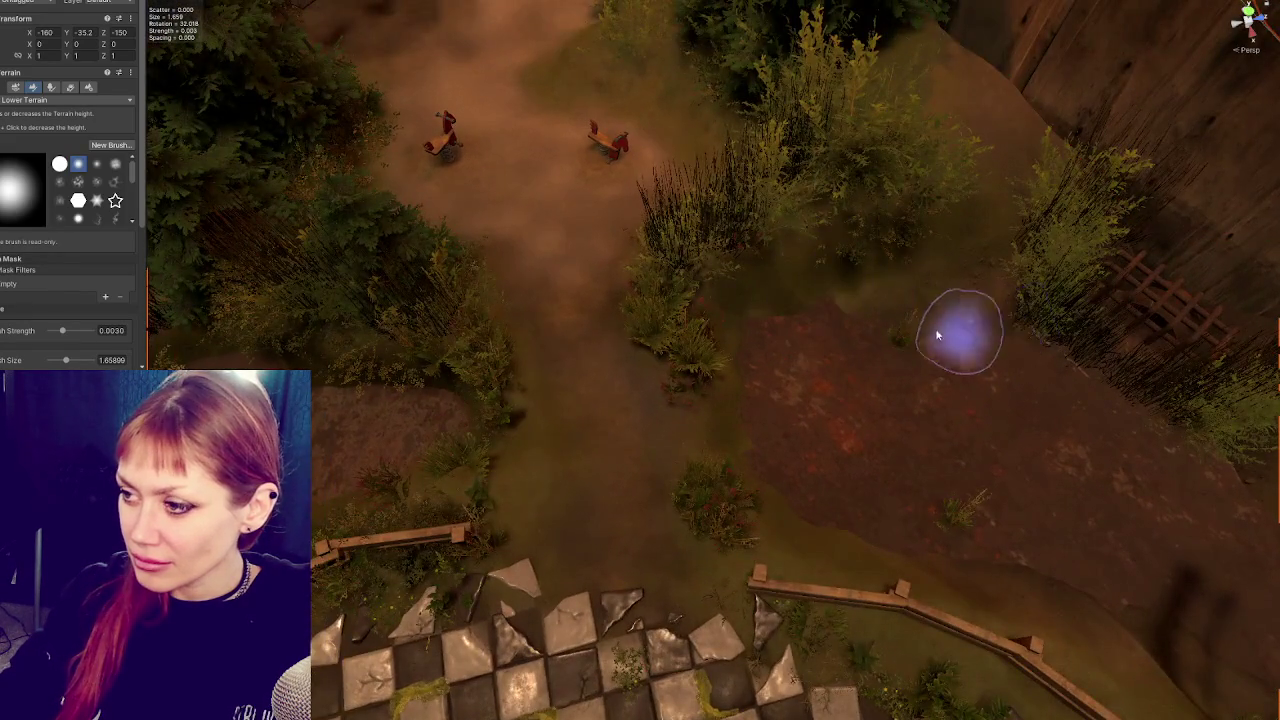
scroll(1006, 337, "down", 2)
scroll(929, 337, "up", 3)
left_click(40, 100)
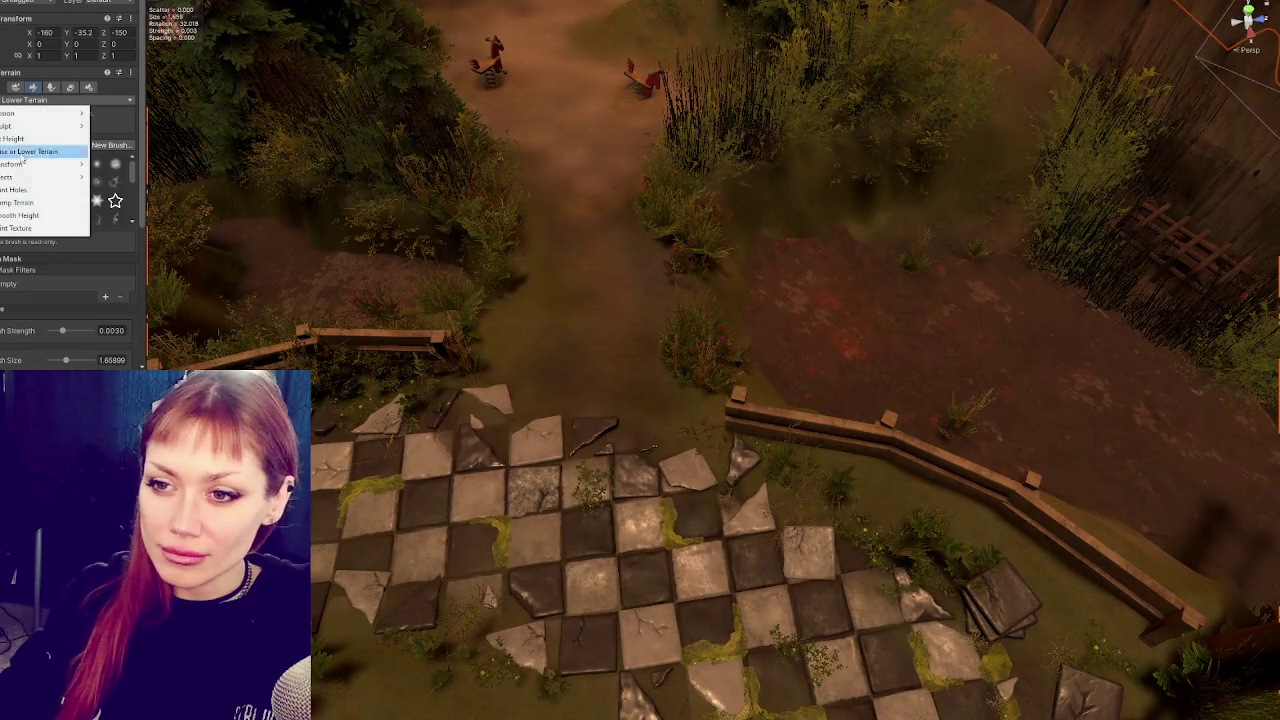
Leave terrain sculpting with W and zoom out over the playground path and both rocking horses.
left_click(30, 216)
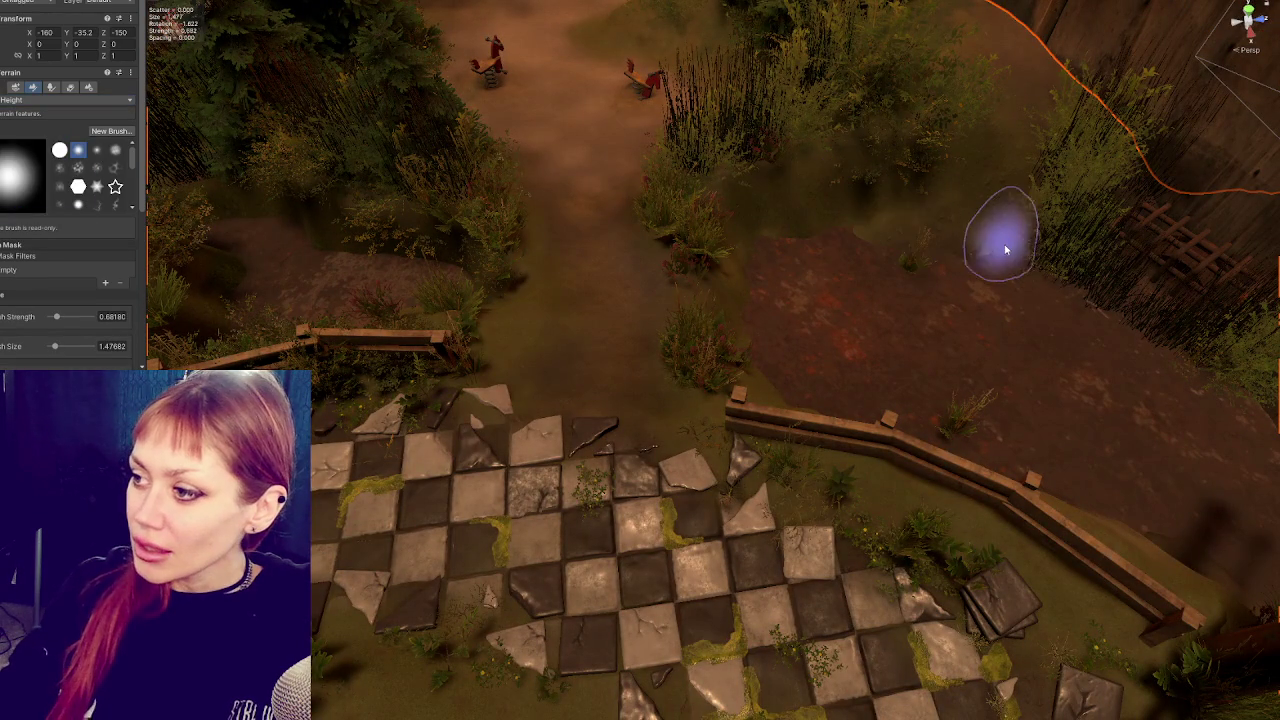
scroll(829, 297, "down", 3)
scroll(814, 306, "up", 8)
scroll(783, 408, "up", 5)
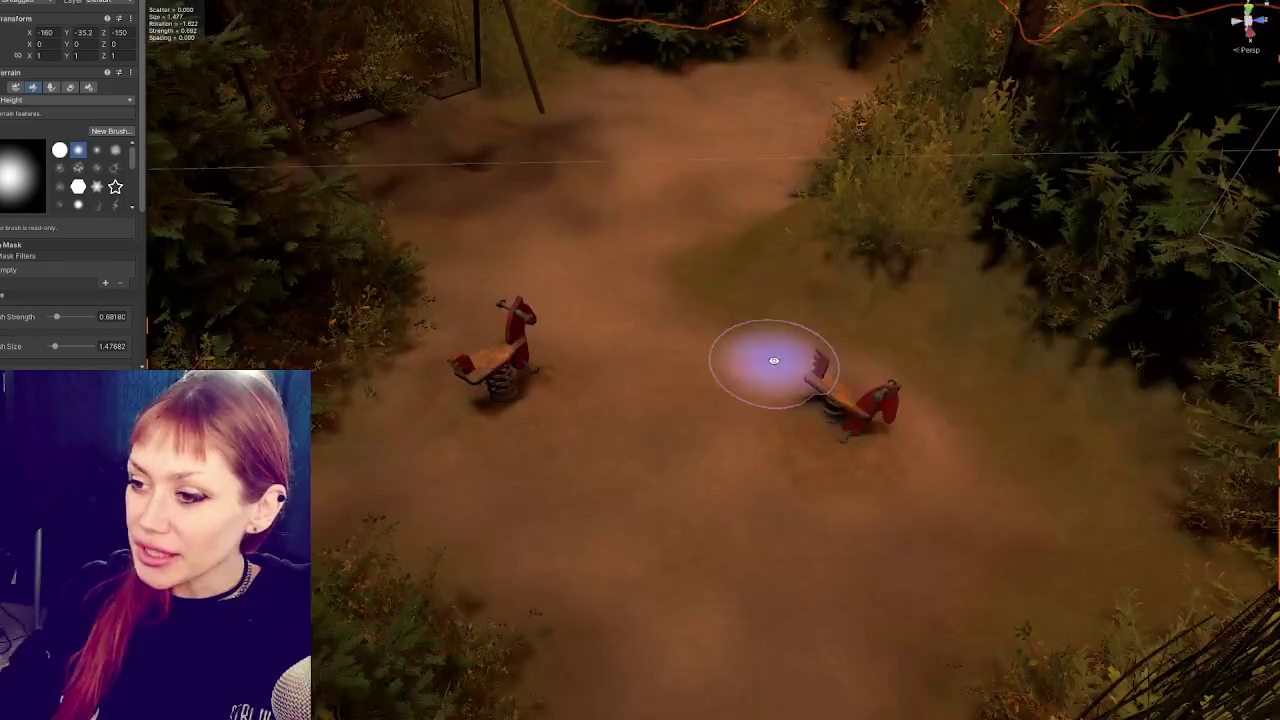
scroll(771, 363, "up", 3)
scroll(889, 428, "down", 6)
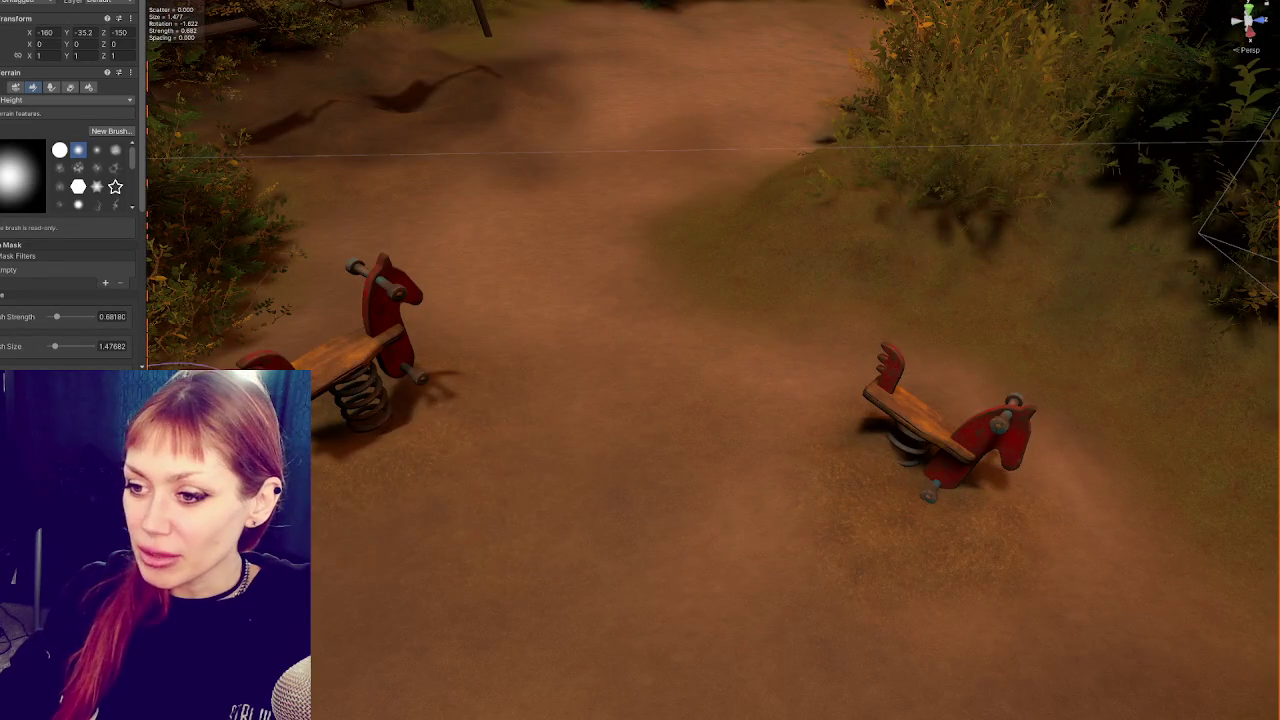
key("w")
scroll(717, 331, "down", 5)
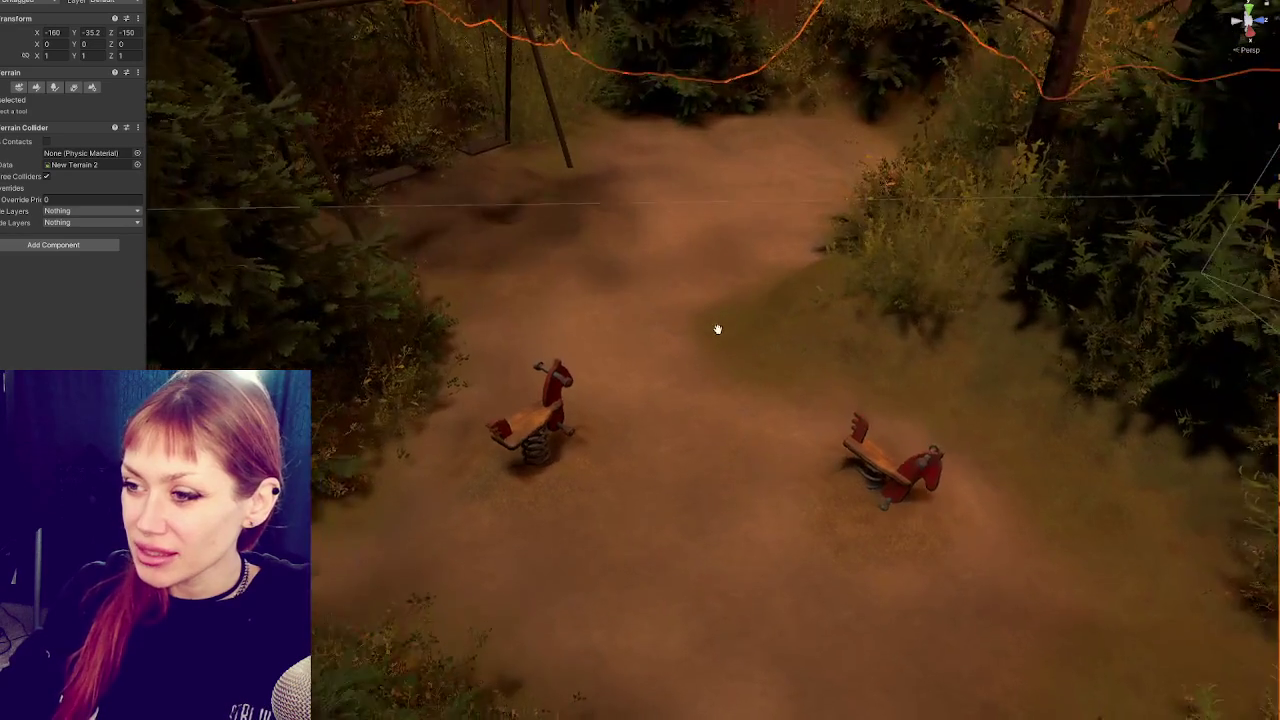
scroll(703, 308, "down", 2)
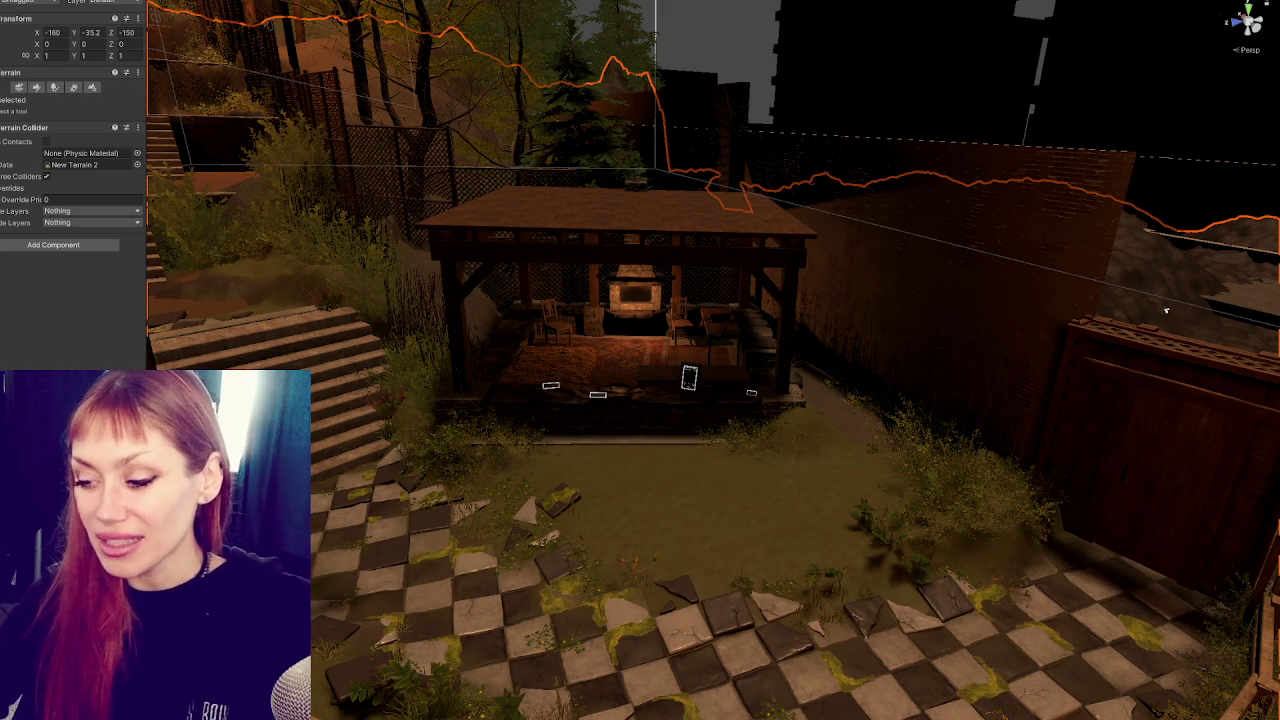
Duplicate the moss patch on the checkered tile and drag the copy onto a lower tile by the stone steps.
mouse_move(441, 271)
left_mouse_down()
mouse_move(355, 301)
mouse_move(562, 369)
mouse_move(701, 347)
mouse_move(671, 317)
left_mouse_up()
left_click(671, 317)
left_click(668, 322)
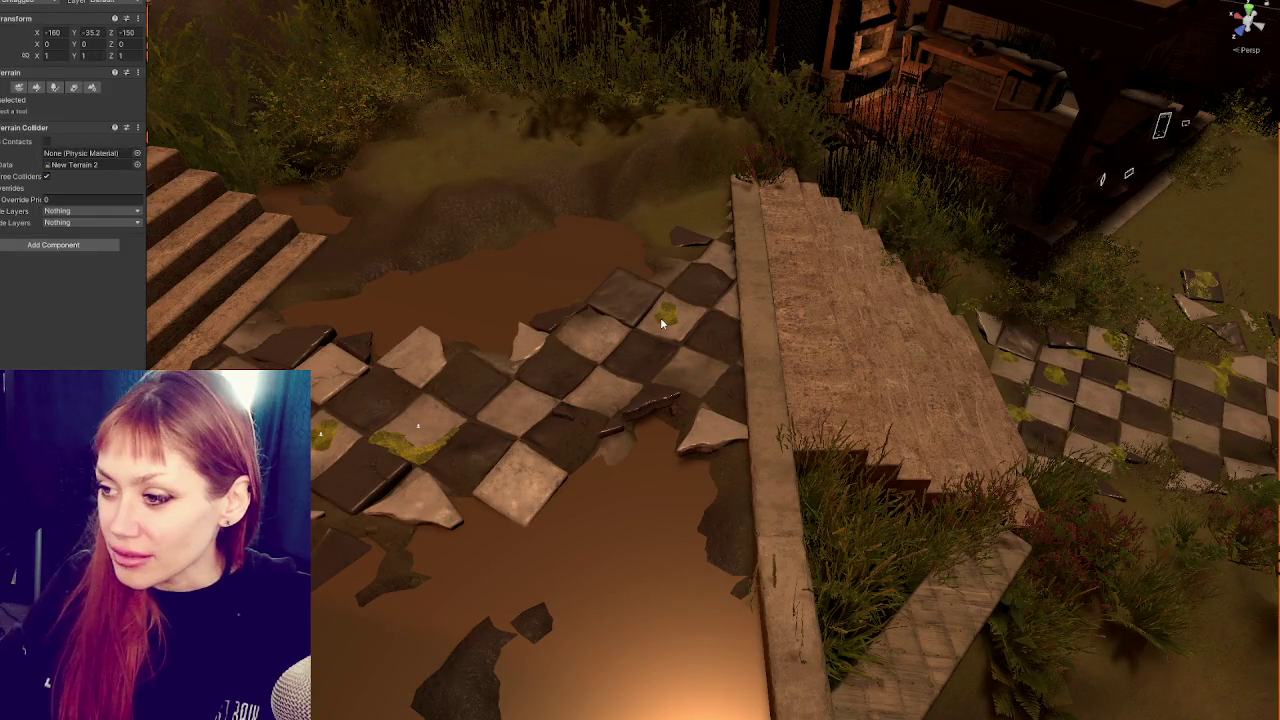
left_click(666, 324)
scroll(633, 276, "up", 2)
left_click(633, 281)
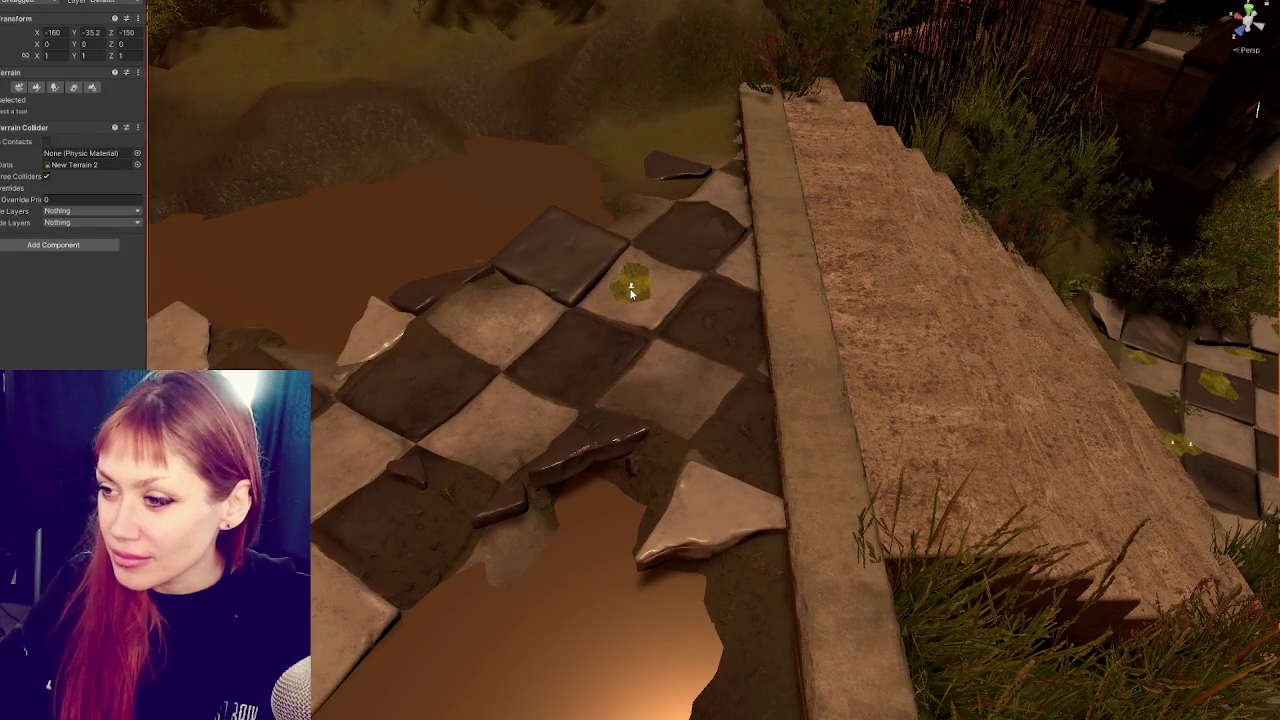
left_click(633, 287)
key("ctrl+d")
mouse_move(643, 318)
left_mouse_down()
mouse_move(610, 455)
mouse_move(738, 465)
mouse_move(684, 476)
mouse_move(734, 451)
mouse_move(955, 463)
left_mouse_up()
key("e")
Select the moss patch on the tile, nudge it down and right, and rotate it.
key("w")
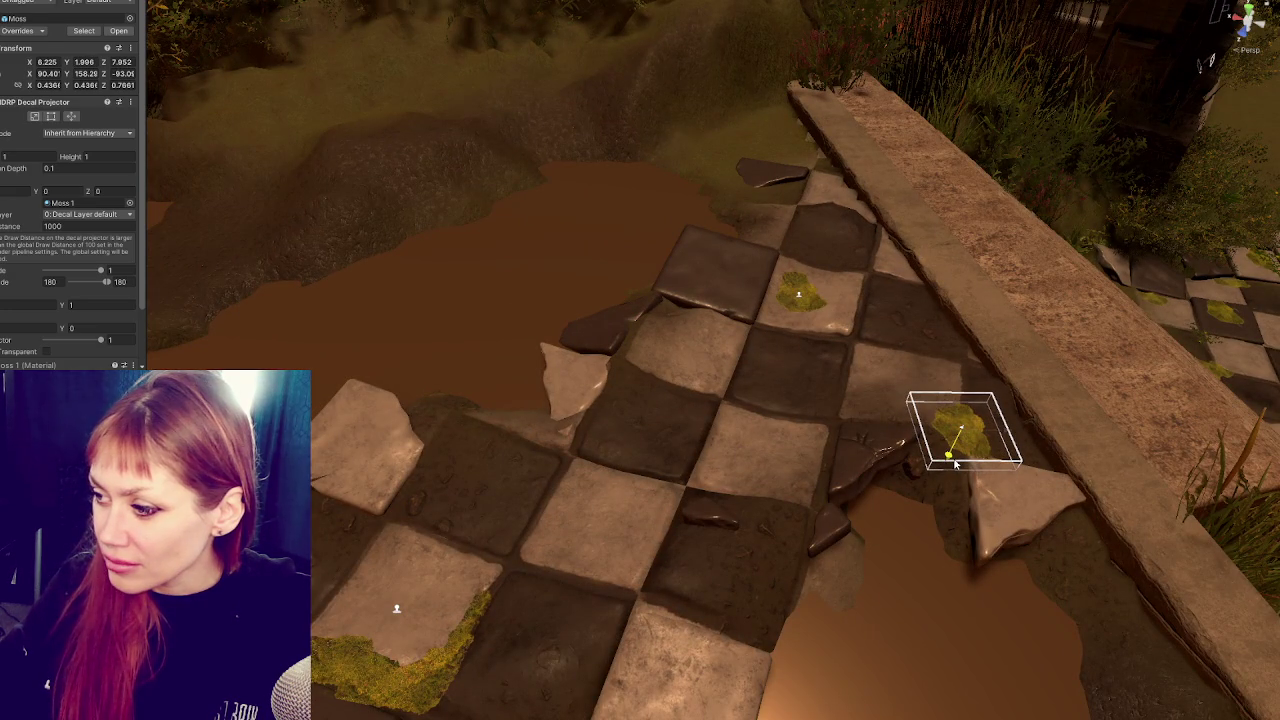
left_click(798, 296)
left_click(798, 296)
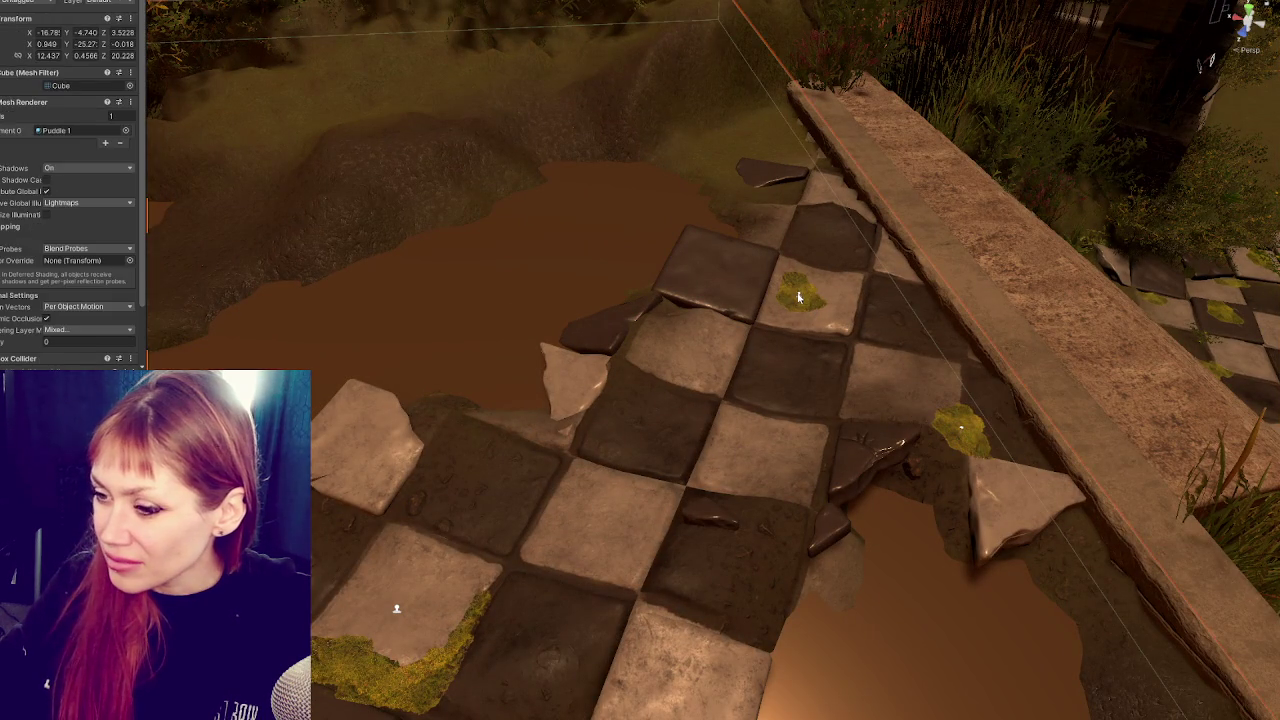
left_click(798, 296)
mouse_move(801, 302)
left_mouse_down()
mouse_move(809, 321)
mouse_move(830, 310)
mouse_move(671, 377)
mouse_move(614, 420)
mouse_move(575, 418)
mouse_move(563, 458)
mouse_move(550, 448)
mouse_move(575, 414)
mouse_move(593, 457)
mouse_move(557, 453)
left_mouse_up()
key("e")
Duplicate the moss patch and move and rotate the copy onto the left side of the path.
key("ctrl+d")
key("e")
key("w")
key("e")
key("w")
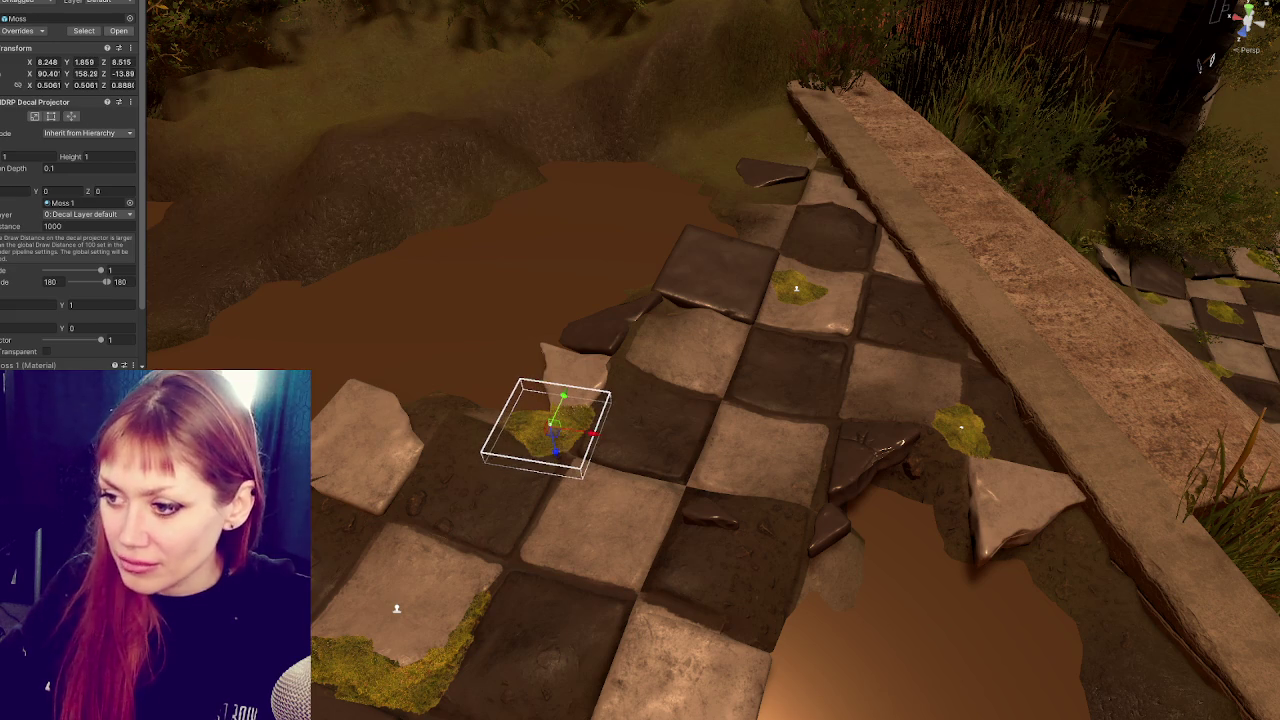
left_click(557, 453)
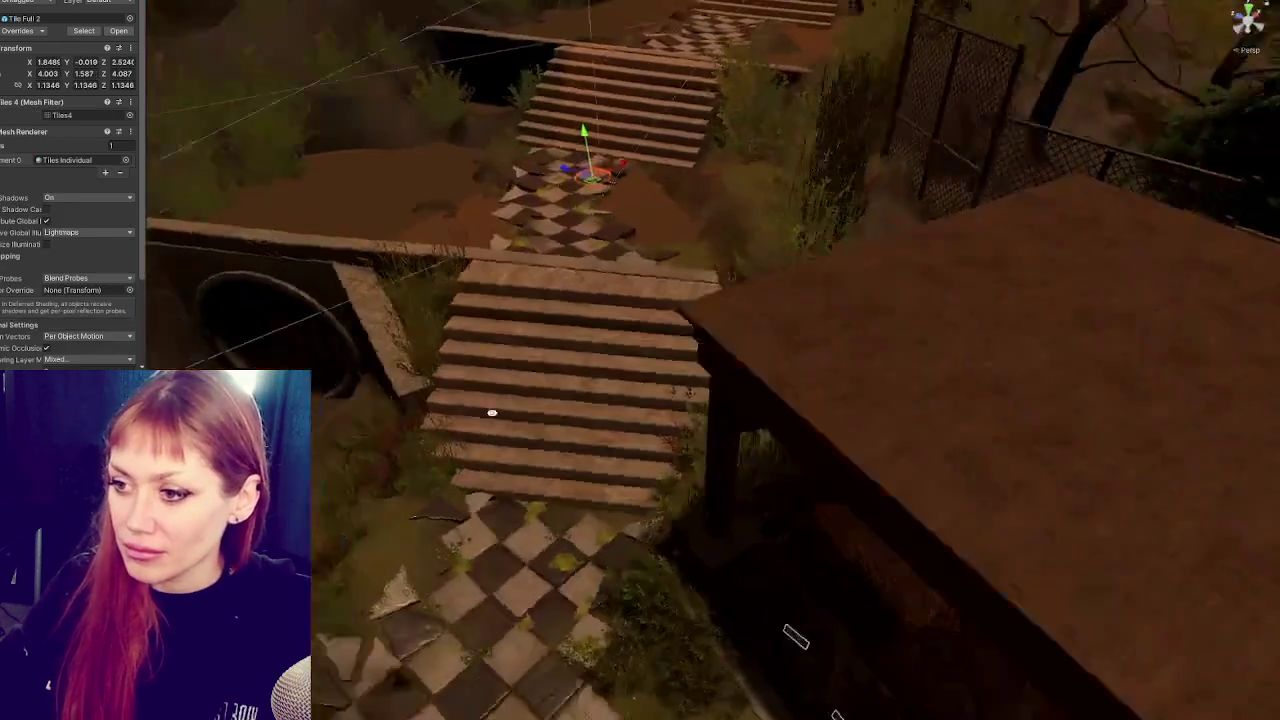
mouse_move(492, 412)
left_mouse_down()
mouse_move(586, 309)
mouse_move(565, 336)
left_mouse_up()
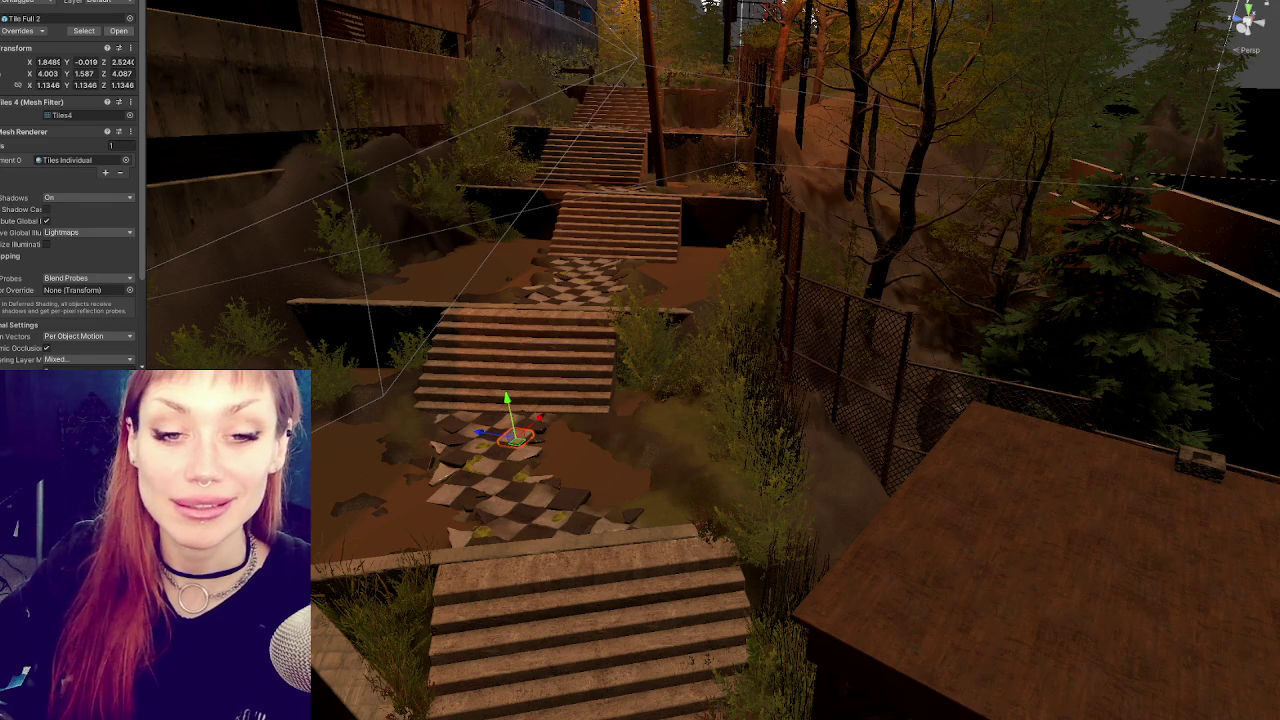
Fly over the stairs to the garden bed by the back fence and select its terrain for painting.
mouse_move(605, 537)
left_mouse_down()
mouse_move(597, 334)
mouse_move(543, 329)
mouse_move(663, 350)
mouse_move(653, 330)
mouse_move(846, 366)
mouse_move(394, 371)
mouse_move(623, 363)
mouse_move(400, 380)
mouse_move(500, 371)
mouse_move(530, 413)
mouse_move(374, 402)
mouse_move(559, 356)
mouse_move(570, 294)
left_mouse_up()
left_click(647, 313)
mouse_move(647, 313)
left_mouse_down()
mouse_move(655, 420)
mouse_move(643, 289)
mouse_move(615, 354)
mouse_move(551, 400)
left_mouse_up()
left_click(615, 354)
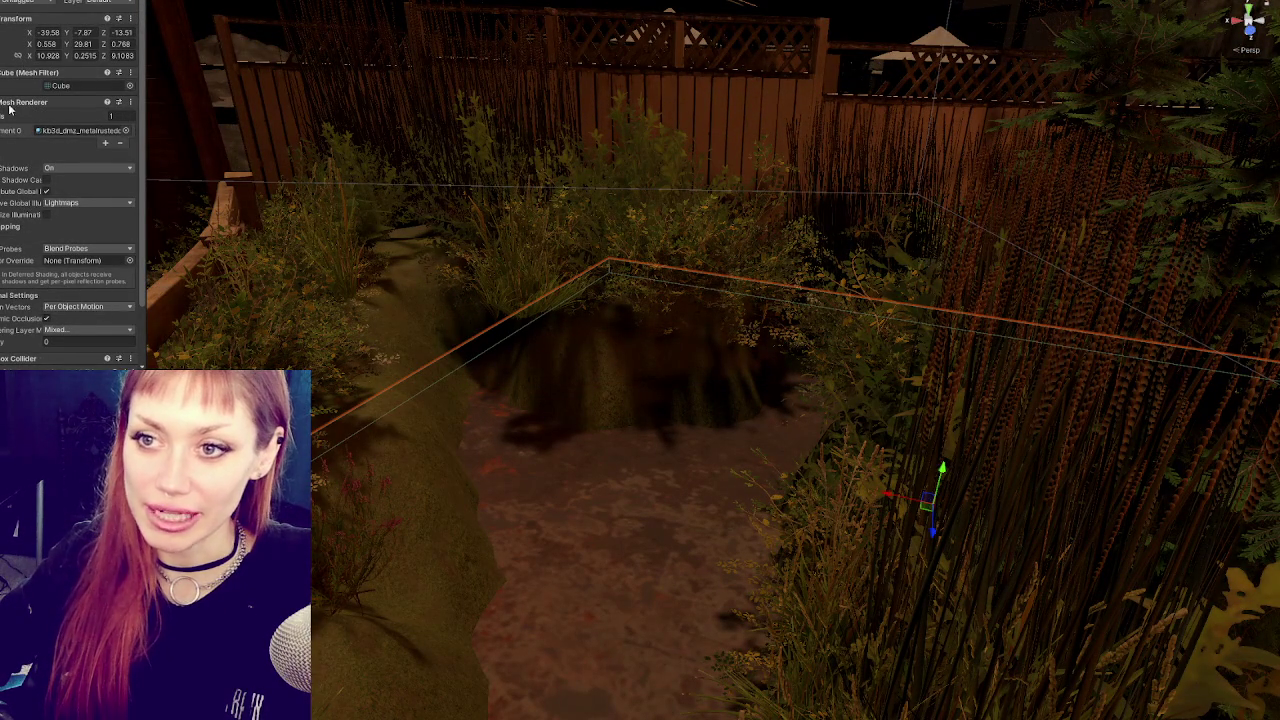
left_click(576, 412)
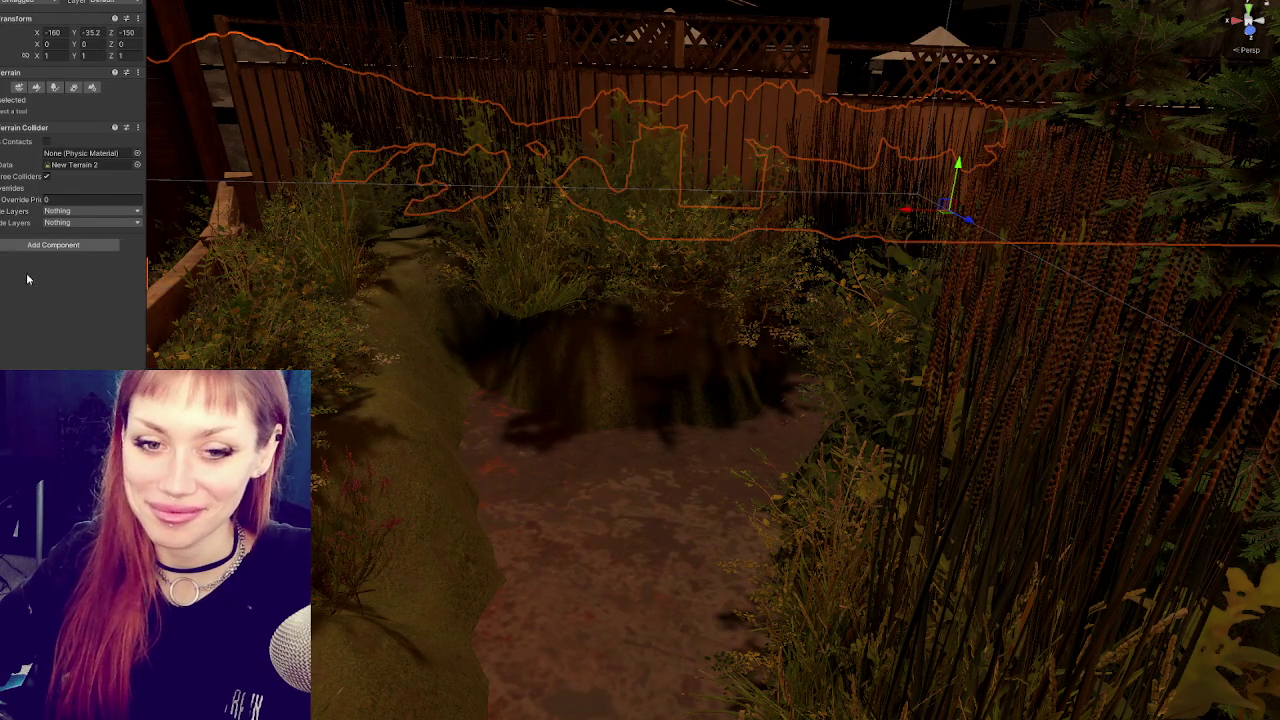
left_click(35, 88)
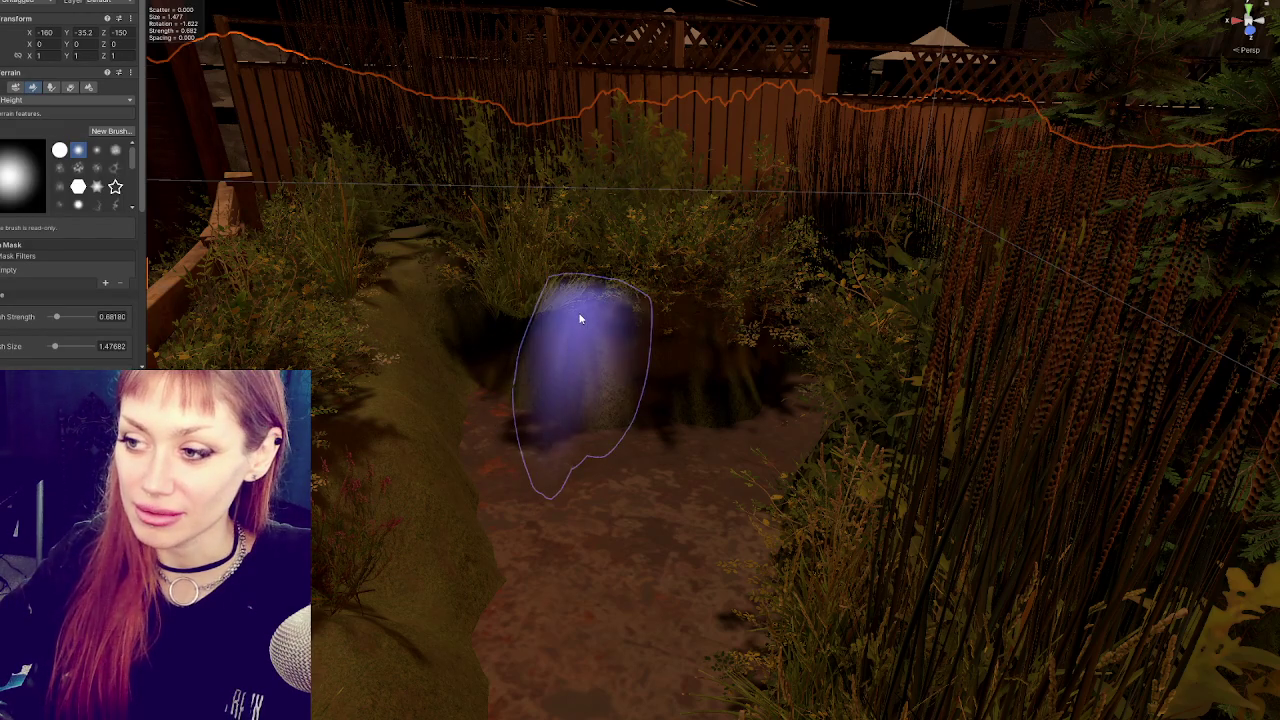
Choose Set Height from the terrain paint tool list and pick the cloudy noise brush.
left_click(28, 101)
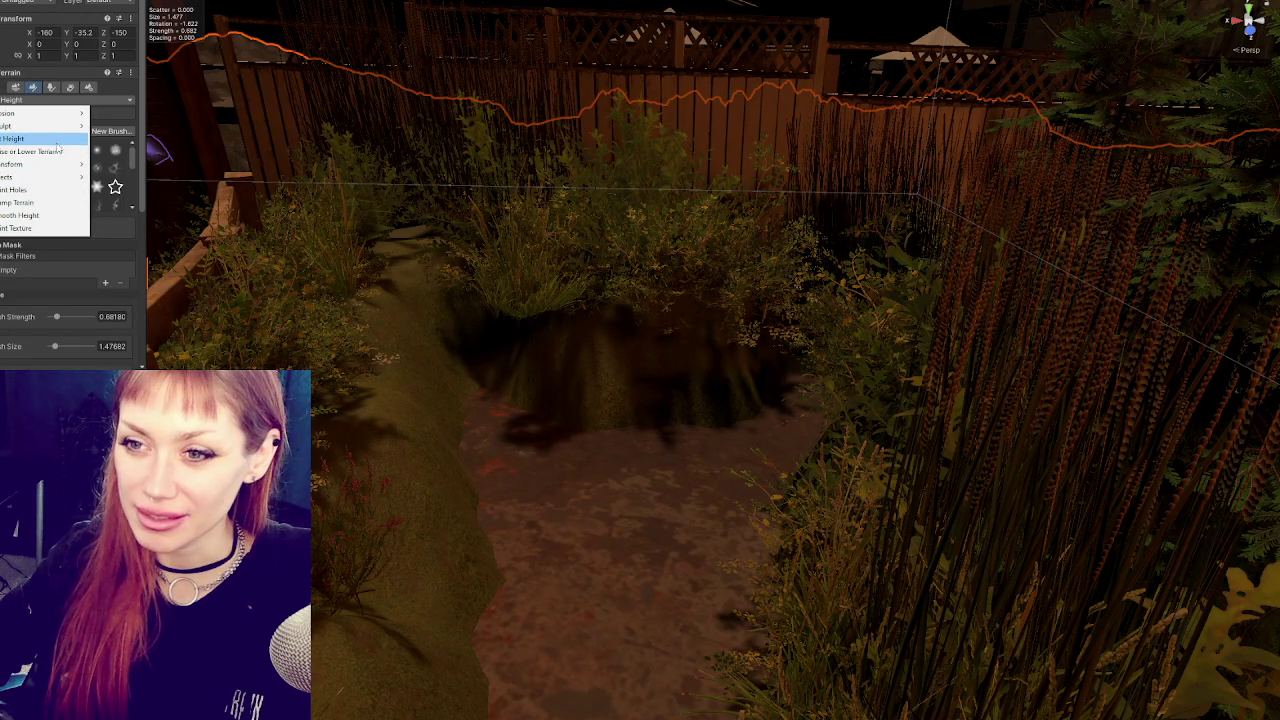
left_click(30, 138)
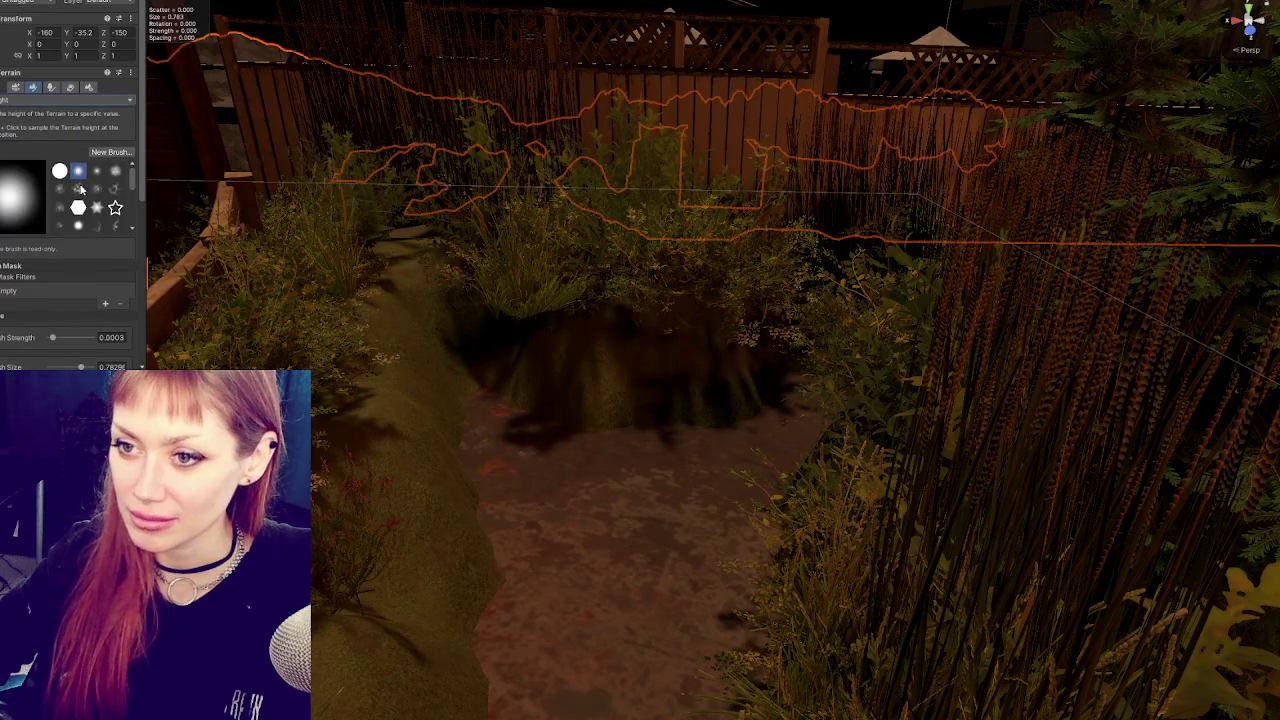
left_click(78, 188)
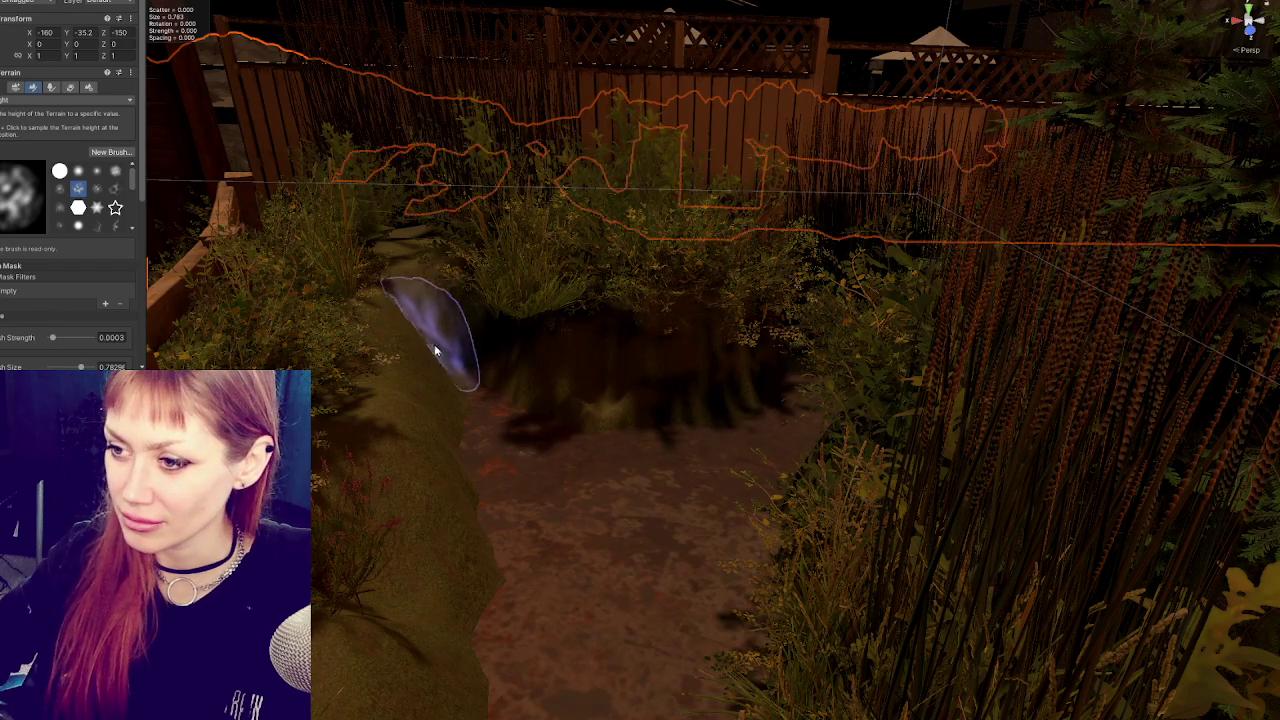
left_click_drag(392, 370, 450, 405)
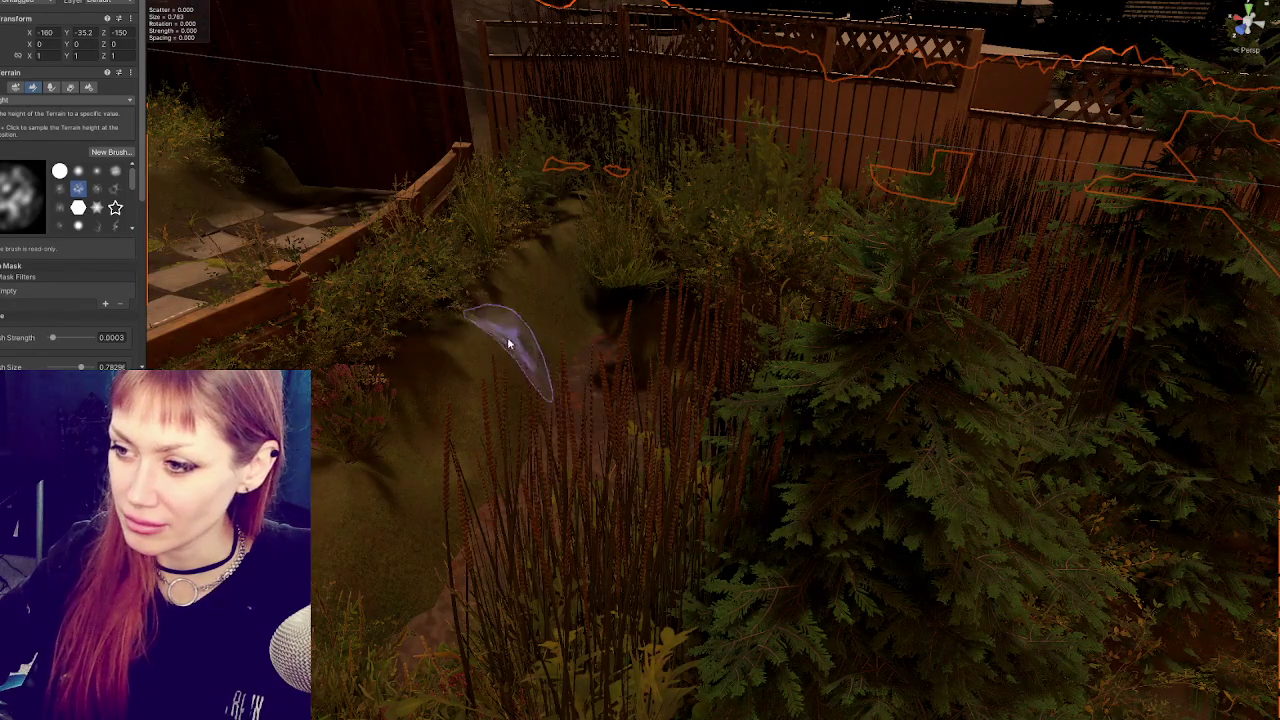
scroll(567, 420, "down", 3)
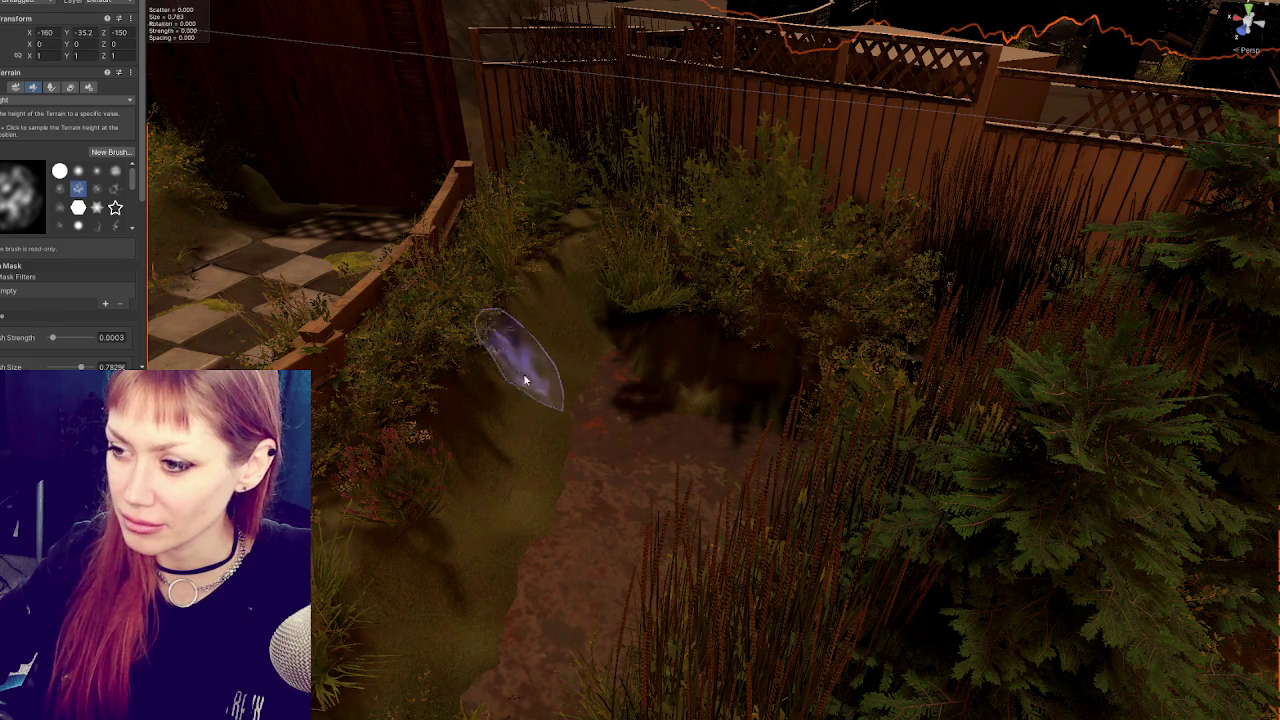
scroll(557, 271, "down", 5)
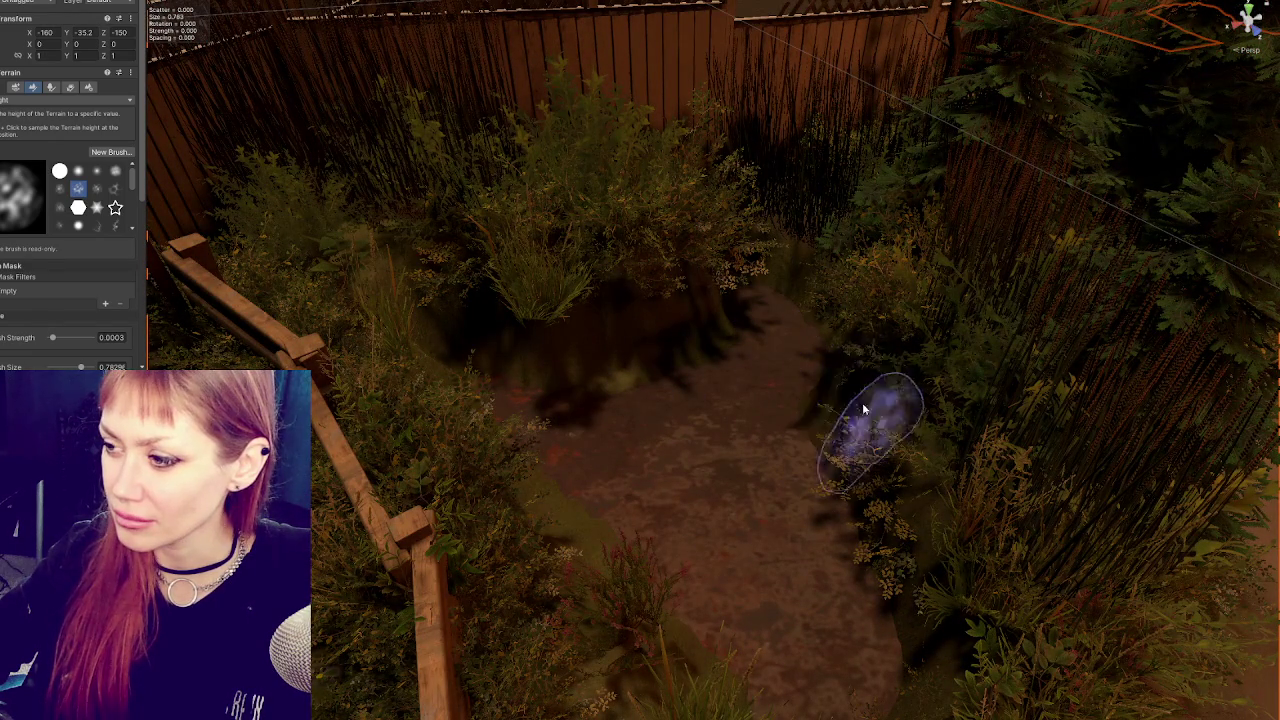
mouse_move(886, 466)
left_mouse_down()
mouse_move(997, 467)
mouse_move(657, 300)
left_mouse_up()
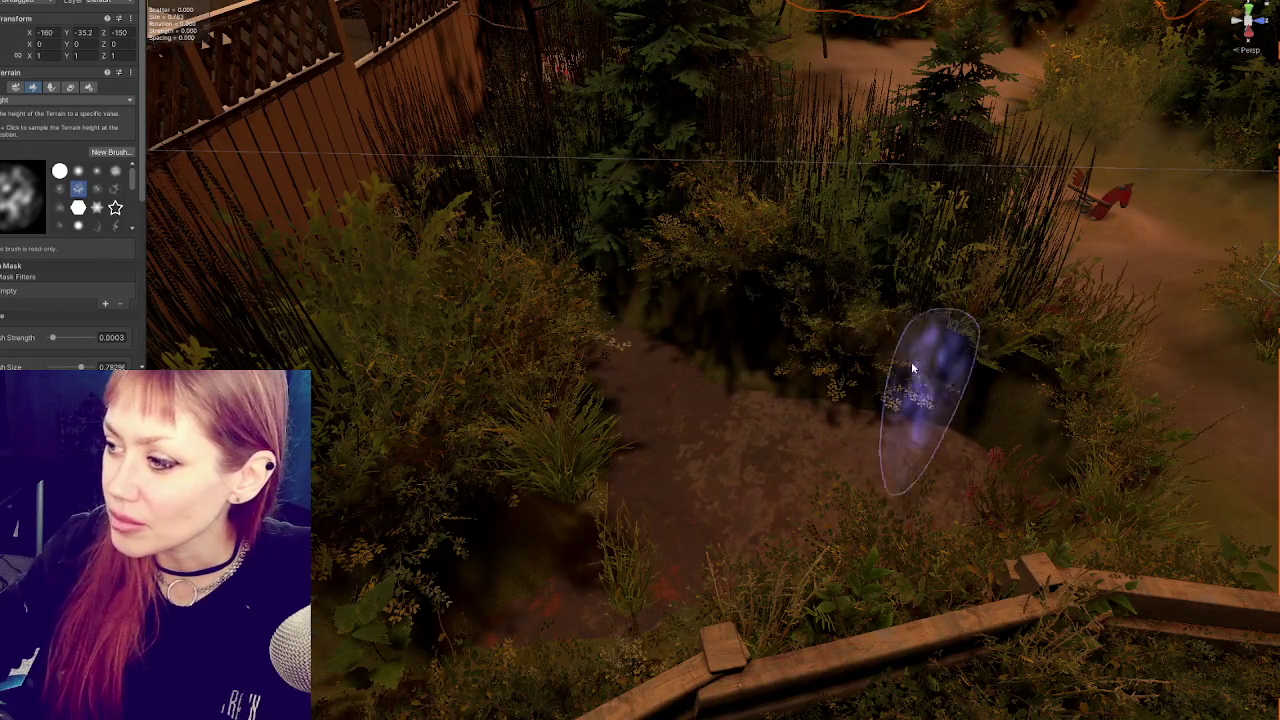
left_click_drag(929, 400, 814, 366)
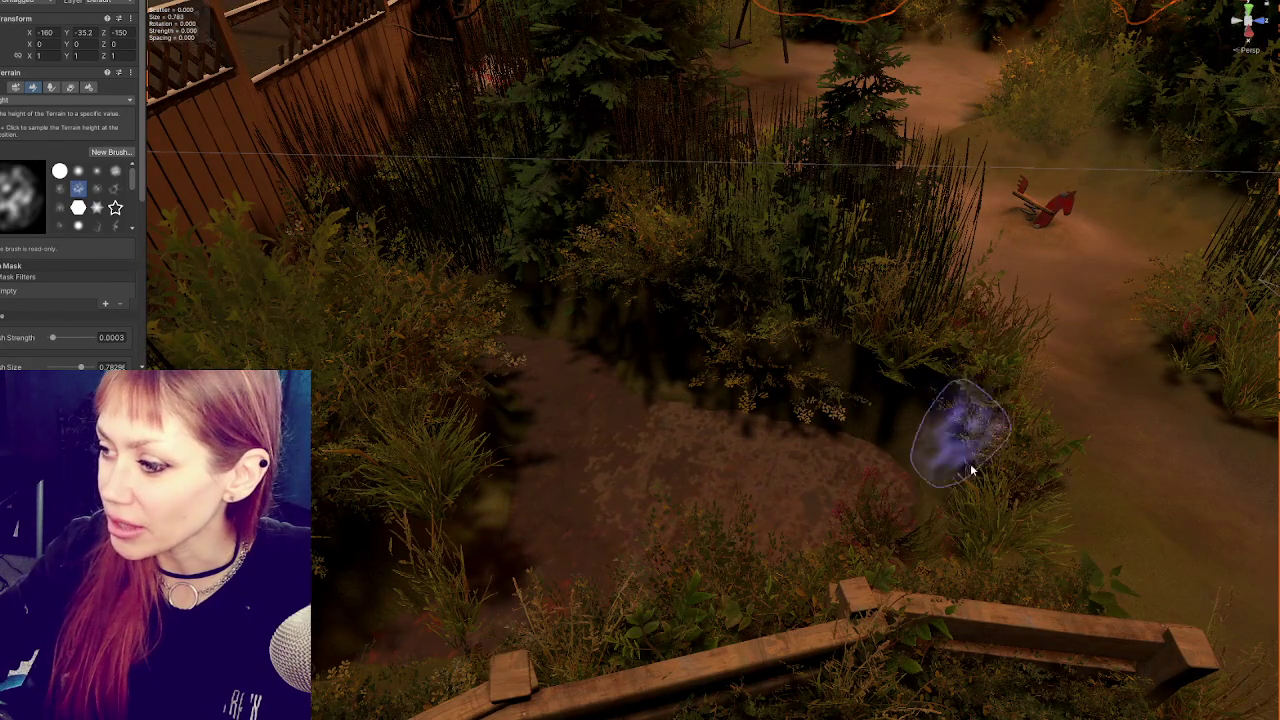
mouse_move(957, 423)
left_mouse_down()
mouse_move(849, 374)
mouse_move(689, 351)
mouse_move(923, 394)
mouse_move(1057, 369)
mouse_move(600, 323)
left_mouse_up()
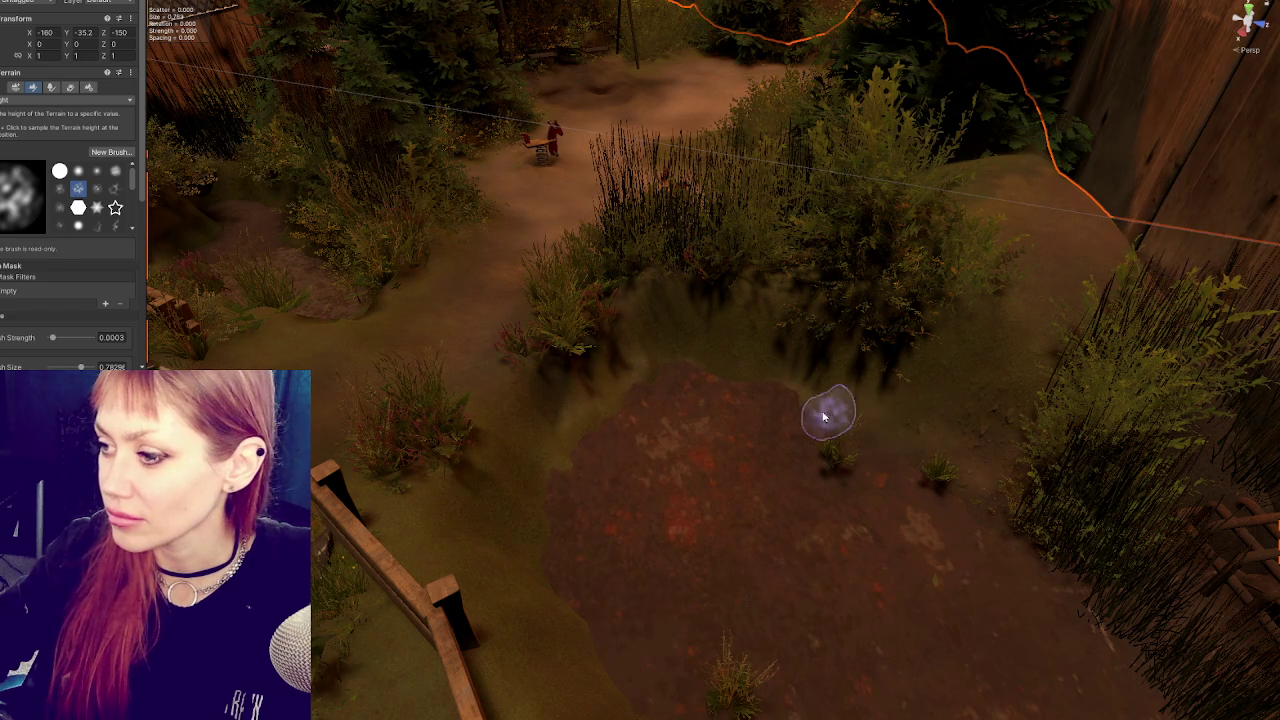
Reshape the dirt path banks beside the fence and drainage pipe with the Set Height brush.
scroll(900, 455, "down", 2)
scroll(818, 462, "up", 2)
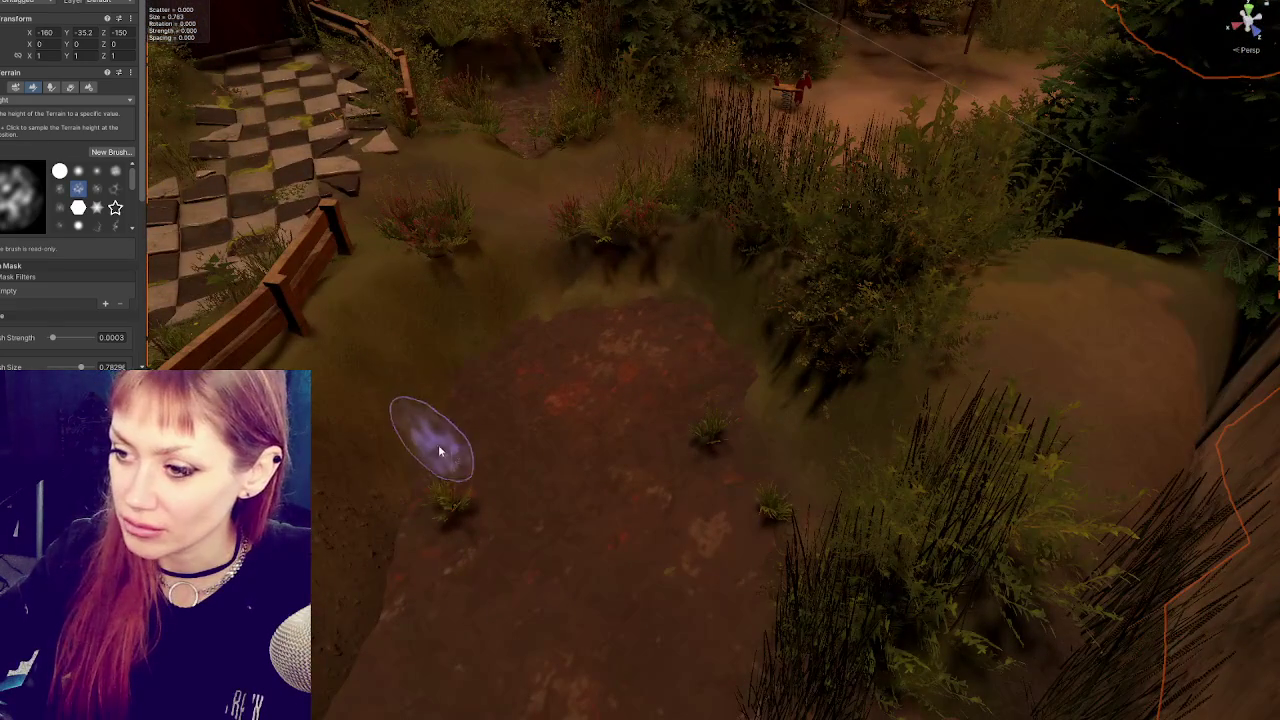
scroll(372, 452, "down", 1)
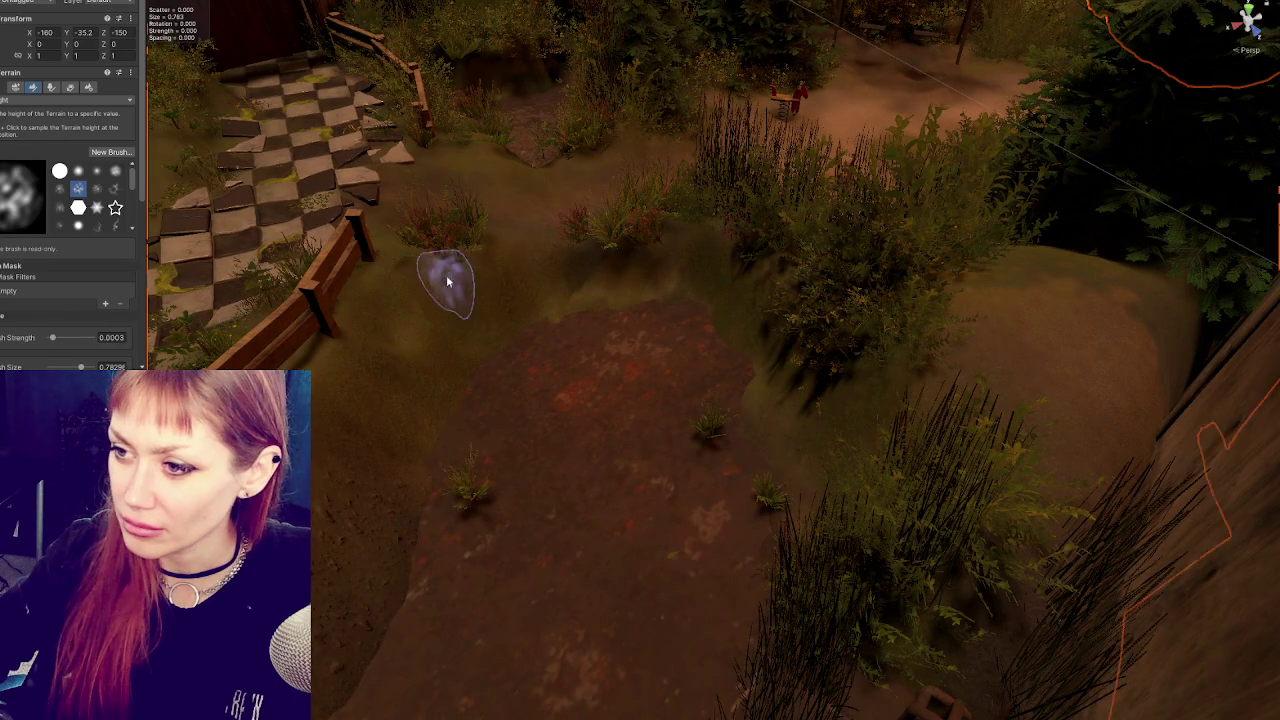
scroll(580, 268, "up", 2)
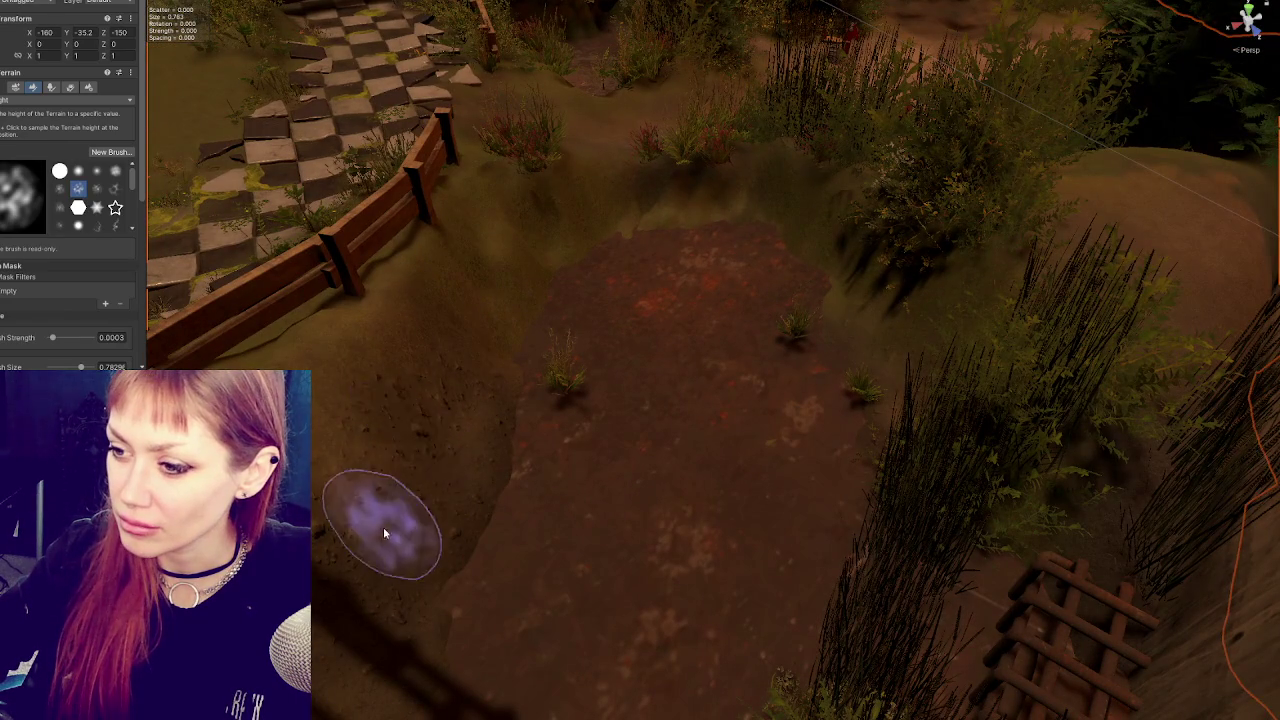
scroll(417, 491, "up", 2)
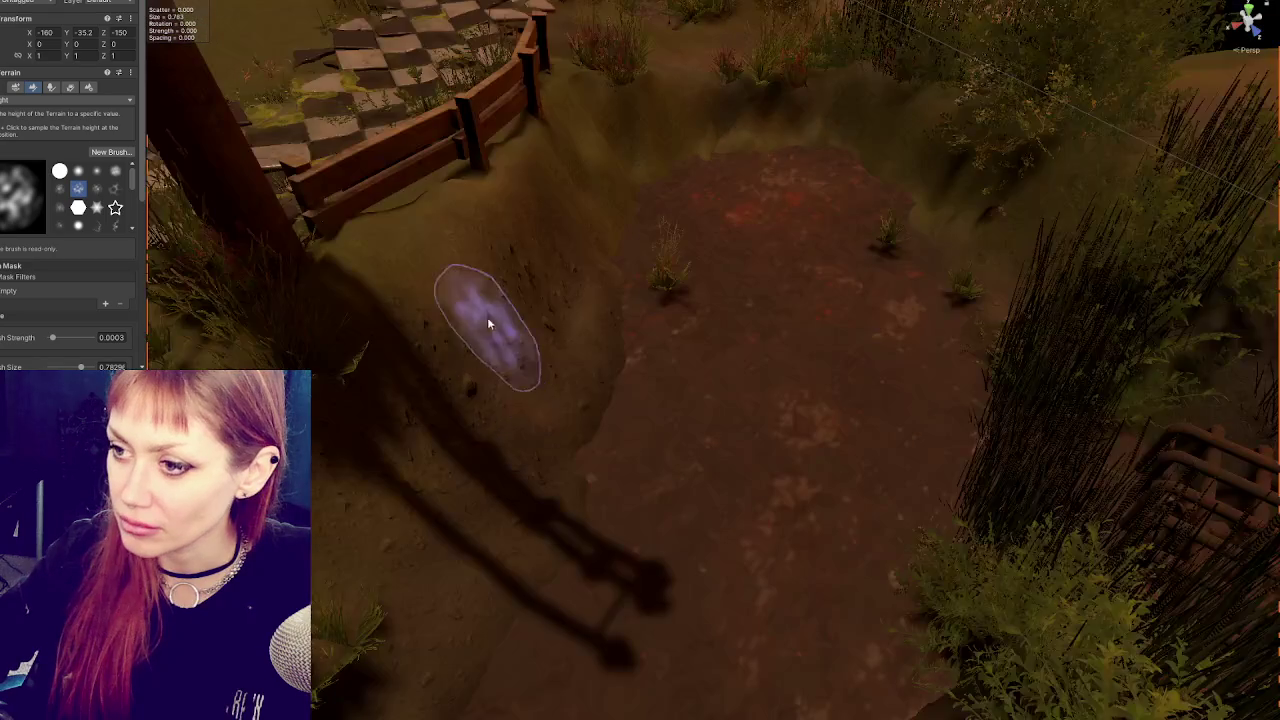
scroll(470, 423, "up", 2)
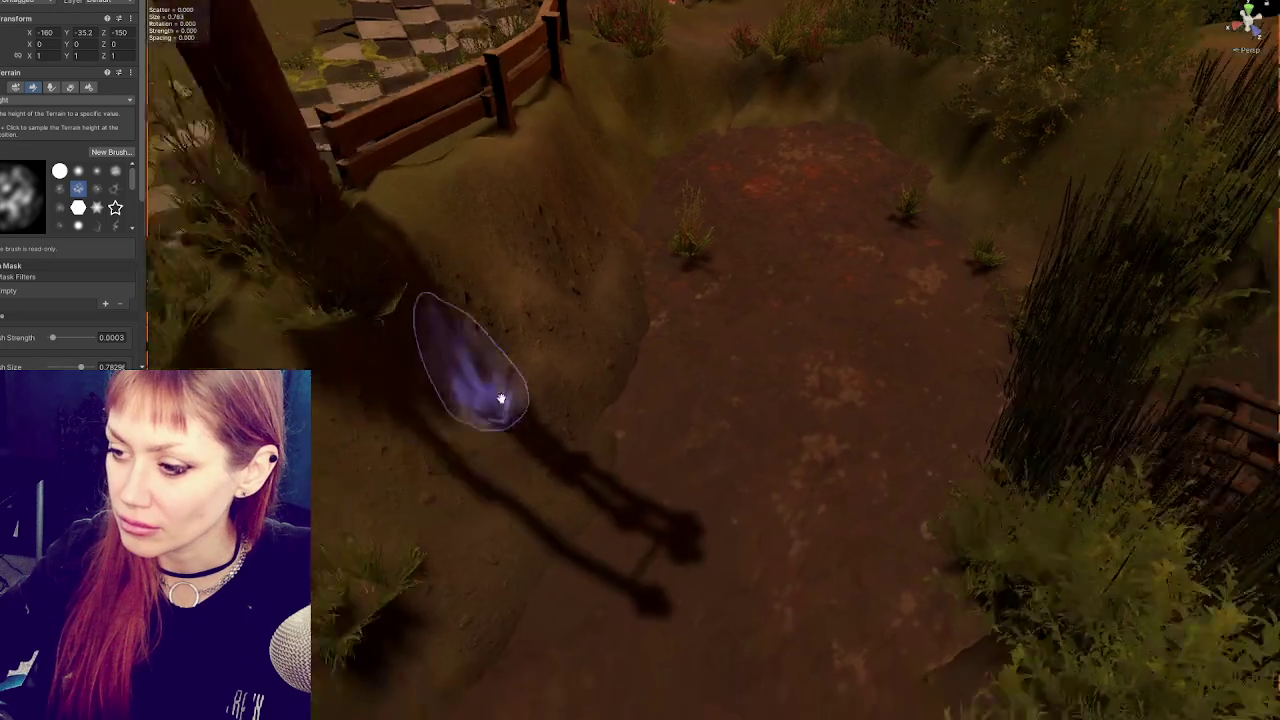
scroll(443, 337, "down", 3)
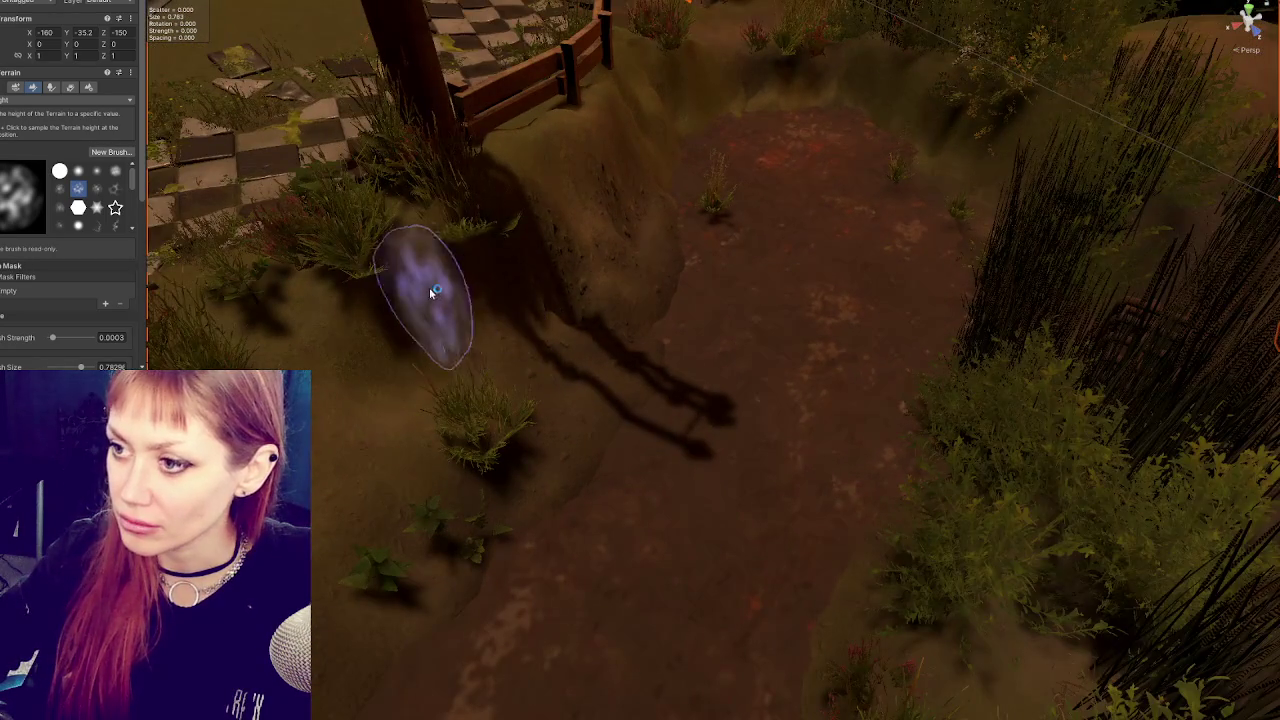
scroll(598, 388, "up", 3)
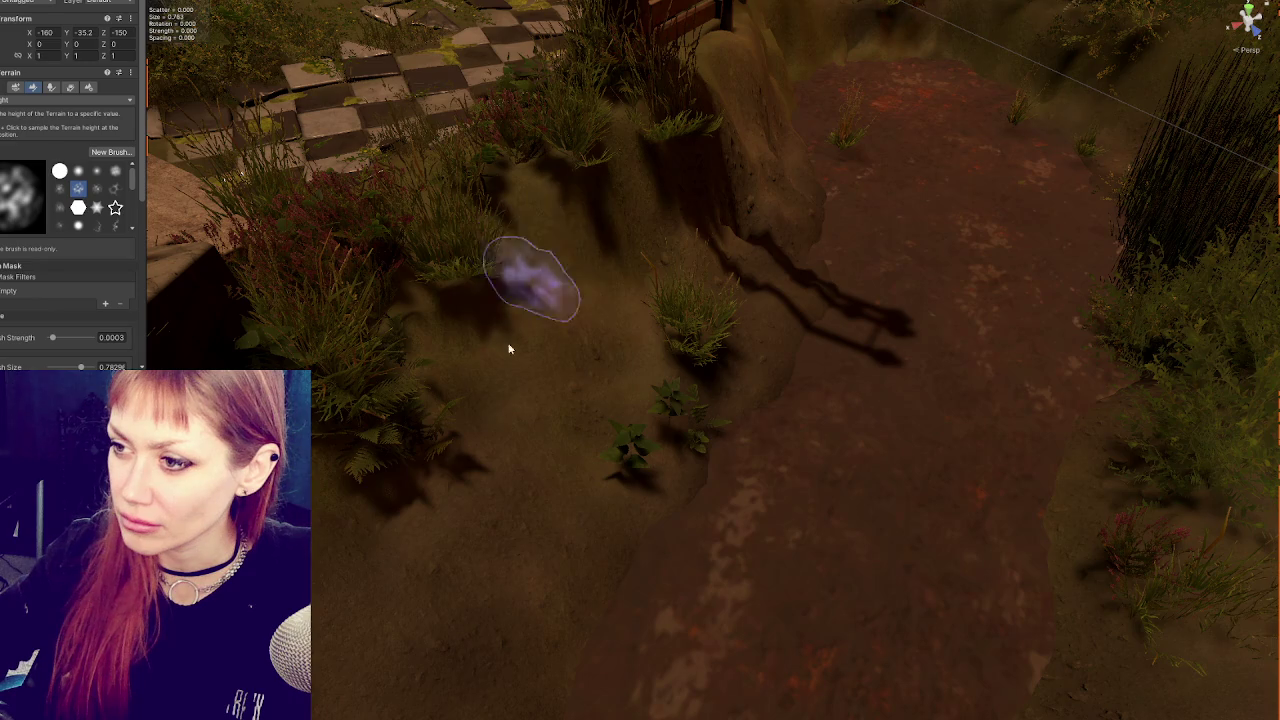
scroll(586, 337, "up", 3)
scroll(667, 398, "down", 3)
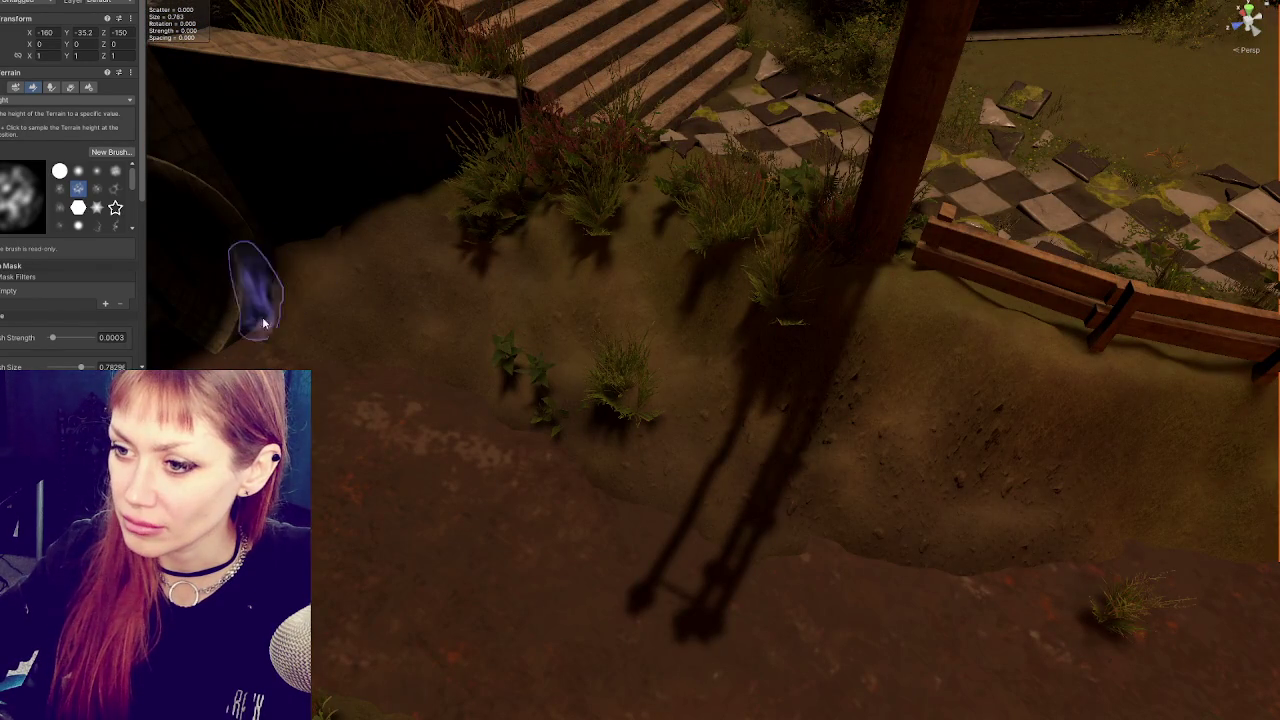
scroll(335, 315, "up", 1)
scroll(335, 315, "up", 2)
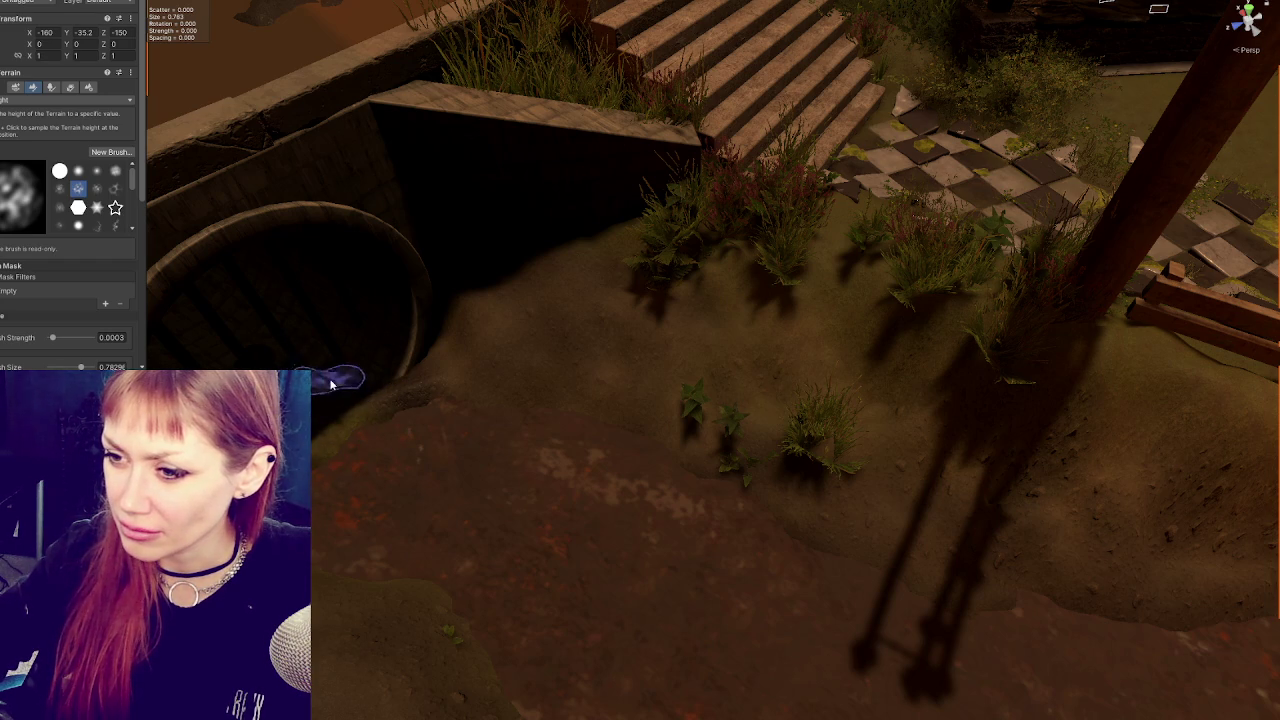
mouse_move(490, 440)
left_mouse_down()
mouse_move(427, 435)
mouse_move(423, 391)
mouse_move(354, 357)
mouse_move(395, 320)
left_mouse_up()
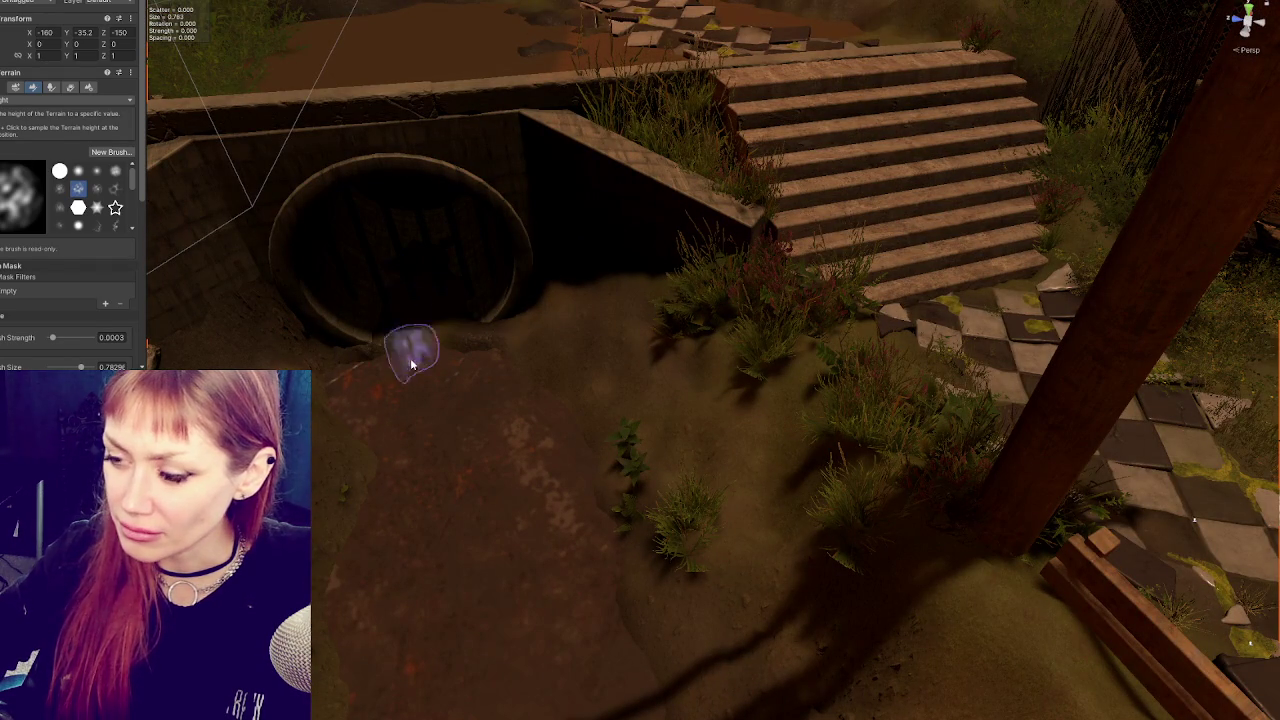
mouse_move(430, 320)
left_mouse_down()
mouse_move(457, 249)
mouse_move(391, 337)
left_mouse_up()
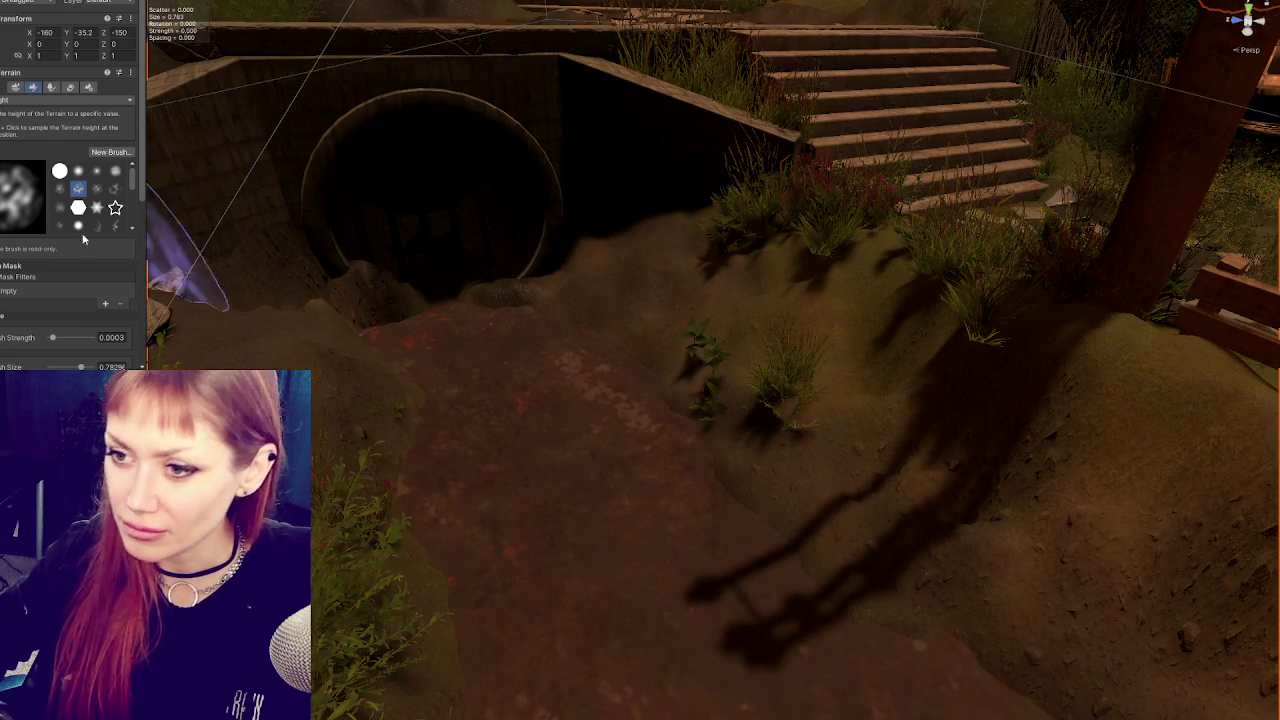
Switch the terrain tool to Smooth Height and turn toward the stairs and checkered path.
left_click(70, 100)
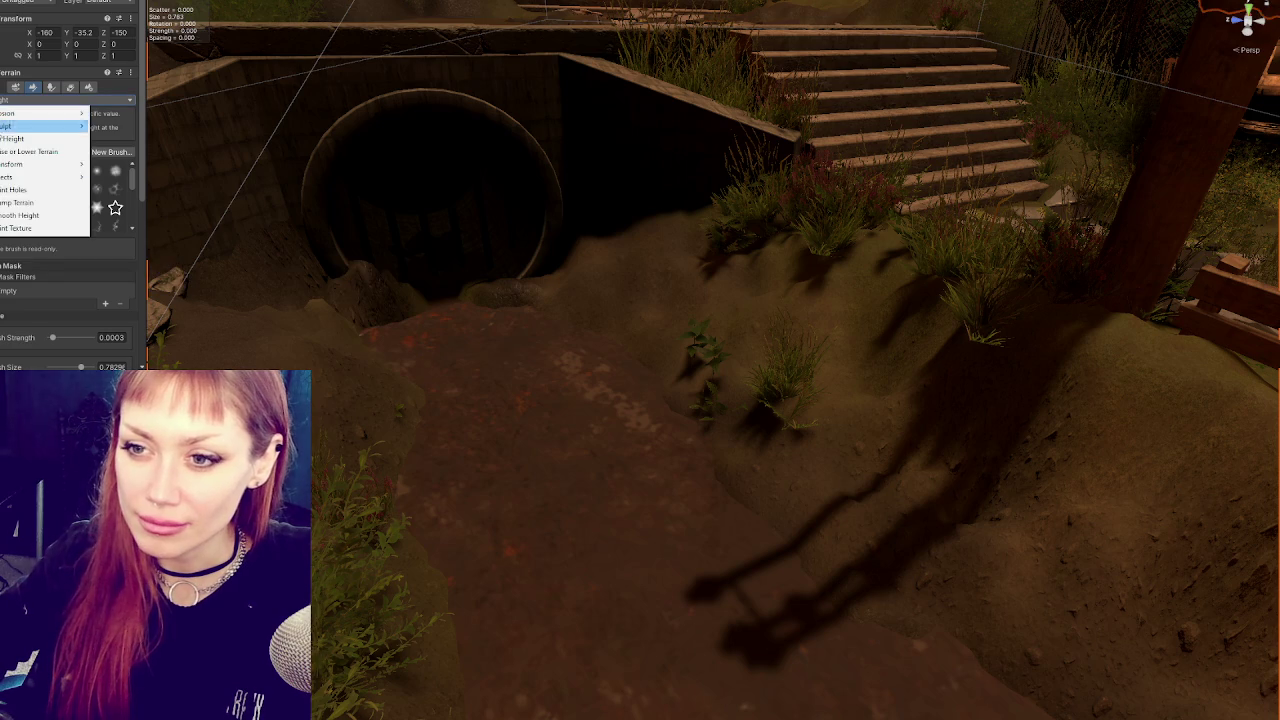
left_click(30, 215)
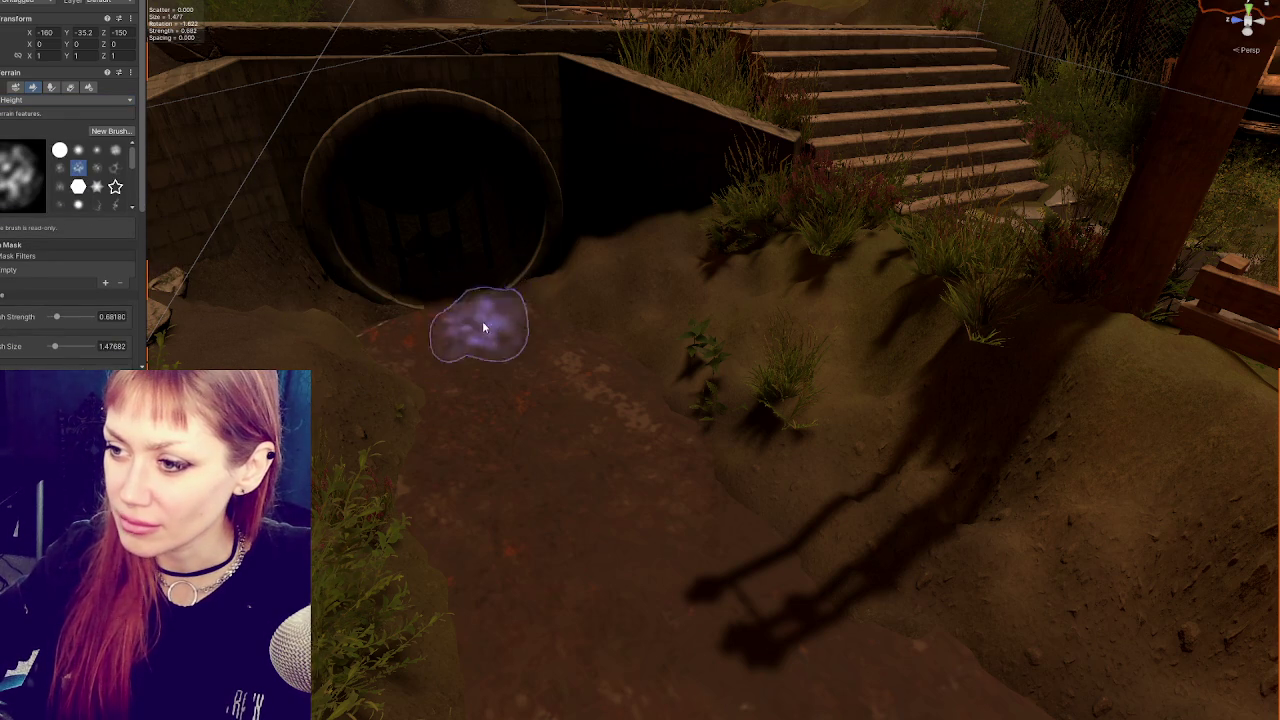
mouse_move(383, 470)
left_mouse_down()
mouse_move(314, 229)
mouse_move(663, 297)
mouse_move(438, 272)
mouse_move(300, 282)
mouse_move(590, 194)
mouse_move(694, 86)
mouse_move(829, 271)
mouse_move(1166, 323)
mouse_move(894, 320)
mouse_move(828, 268)
mouse_move(749, 371)
mouse_move(711, 329)
left_mouse_up()
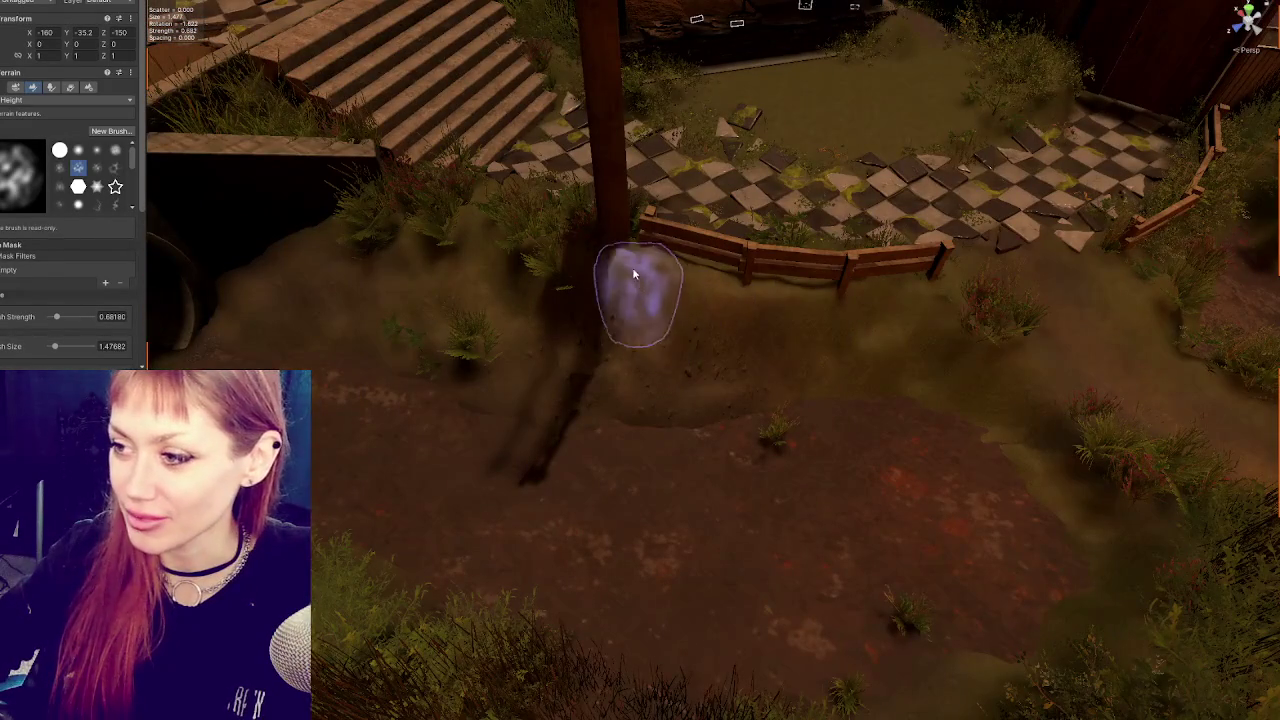
left_click(5, 100)
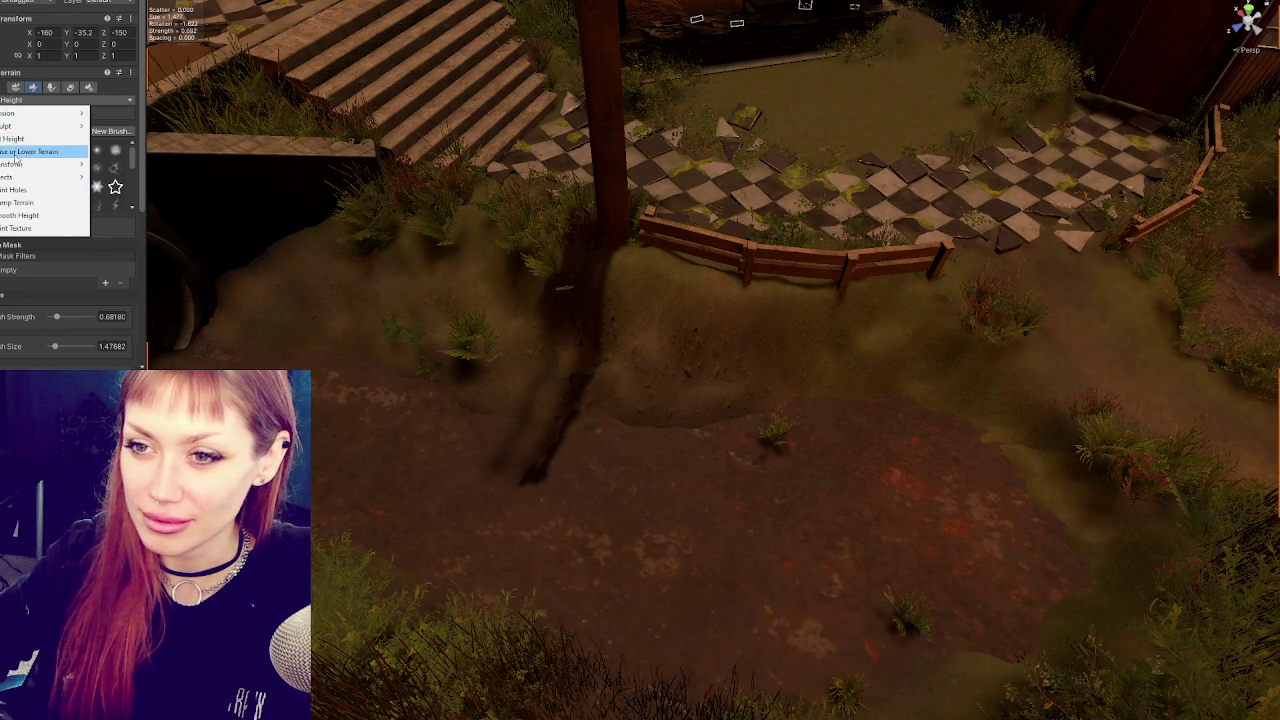
Return to Set Height and work the dirt path edges across the yard toward the back wall and stairs.
left_click(15, 139)
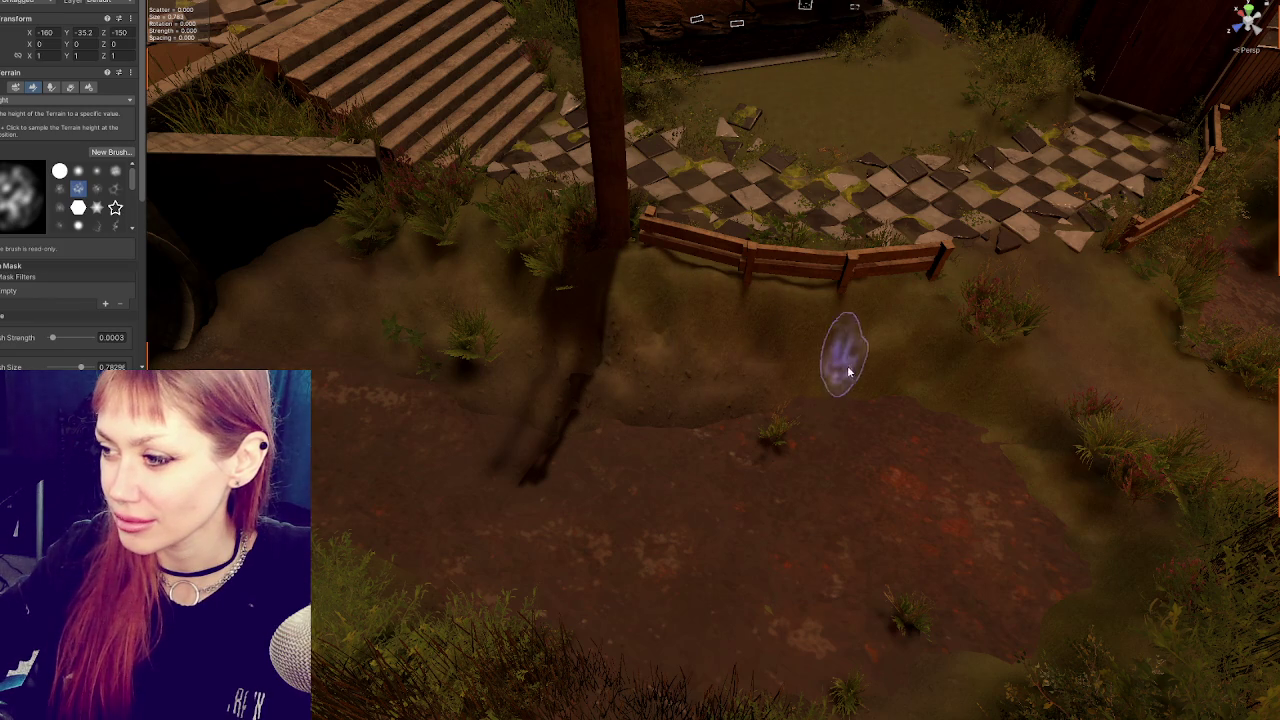
mouse_move(900, 370)
left_mouse_down()
mouse_move(929, 380)
mouse_move(846, 329)
mouse_move(893, 303)
left_mouse_up()
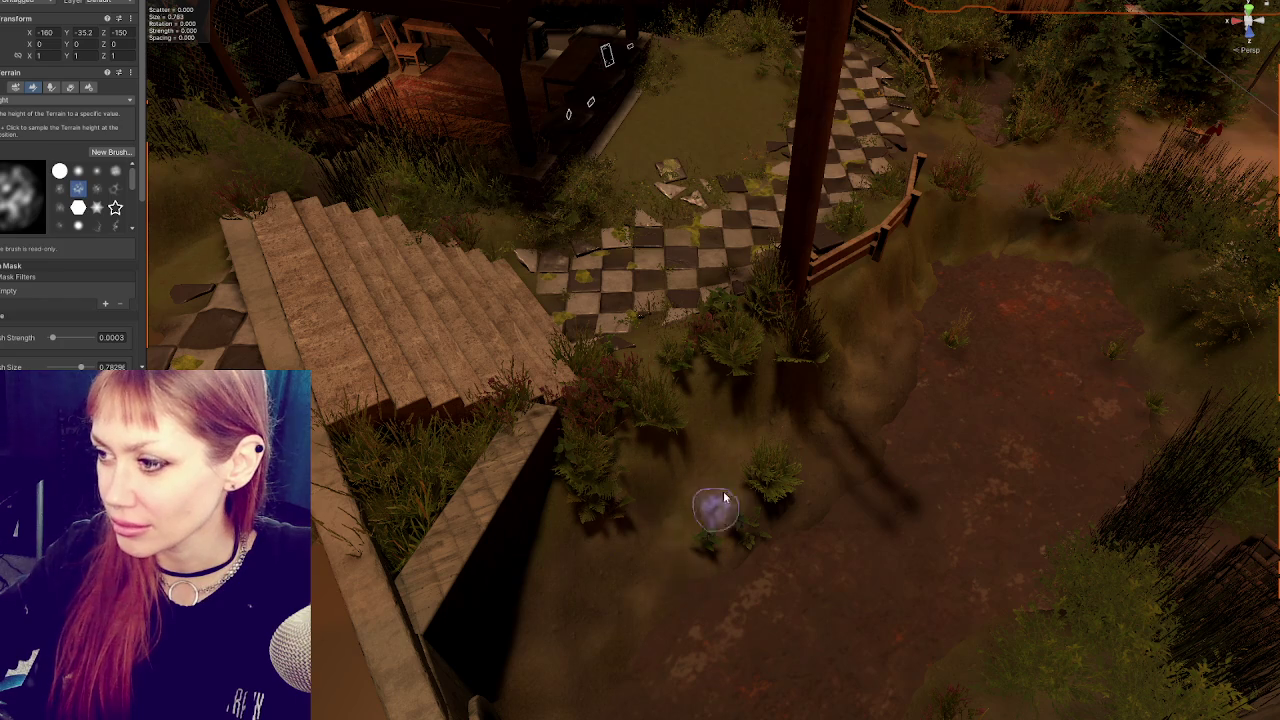
mouse_move(866, 420)
left_mouse_down()
mouse_move(557, 366)
mouse_move(671, 354)
mouse_move(550, 352)
mouse_move(607, 242)
left_mouse_up()
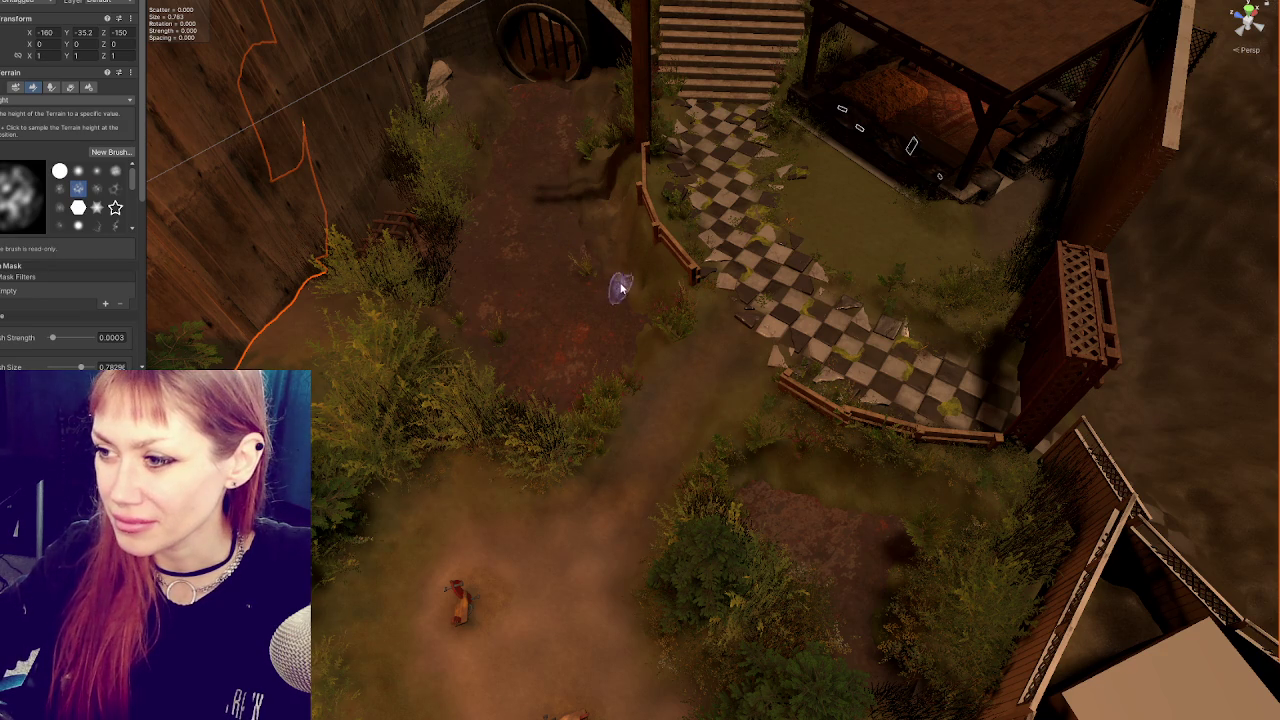
mouse_move(567, 192)
left_mouse_down()
mouse_move(783, 306)
mouse_move(820, 294)
mouse_move(691, 330)
left_mouse_up()
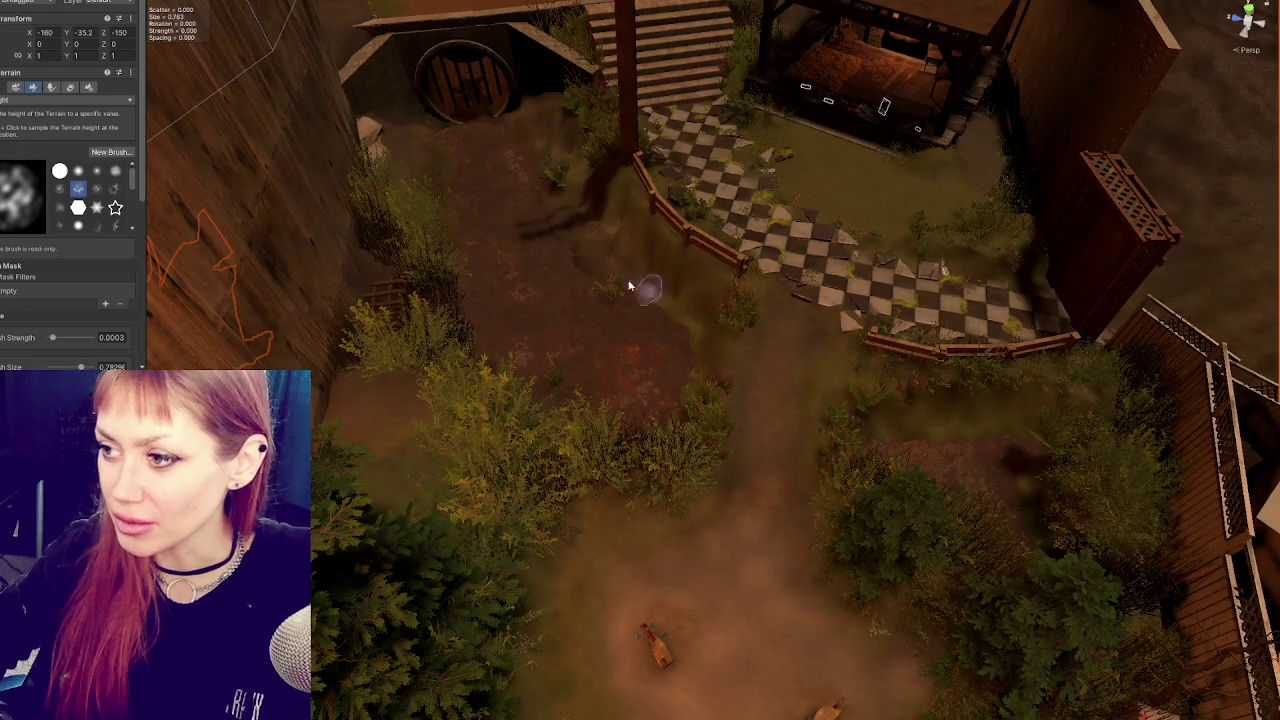
left_click_drag(645, 288, 597, 290)
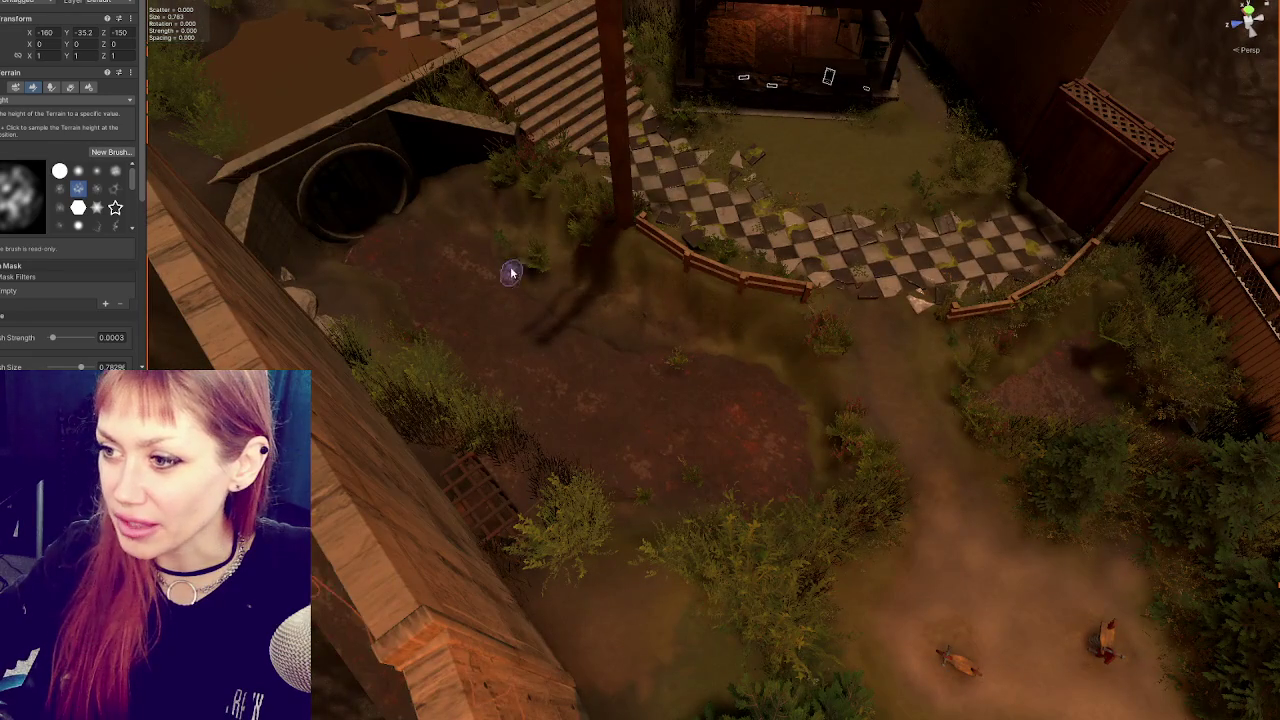
mouse_move(445, 228)
left_mouse_down()
mouse_move(591, 283)
mouse_move(663, 354)
mouse_move(591, 346)
left_mouse_up()
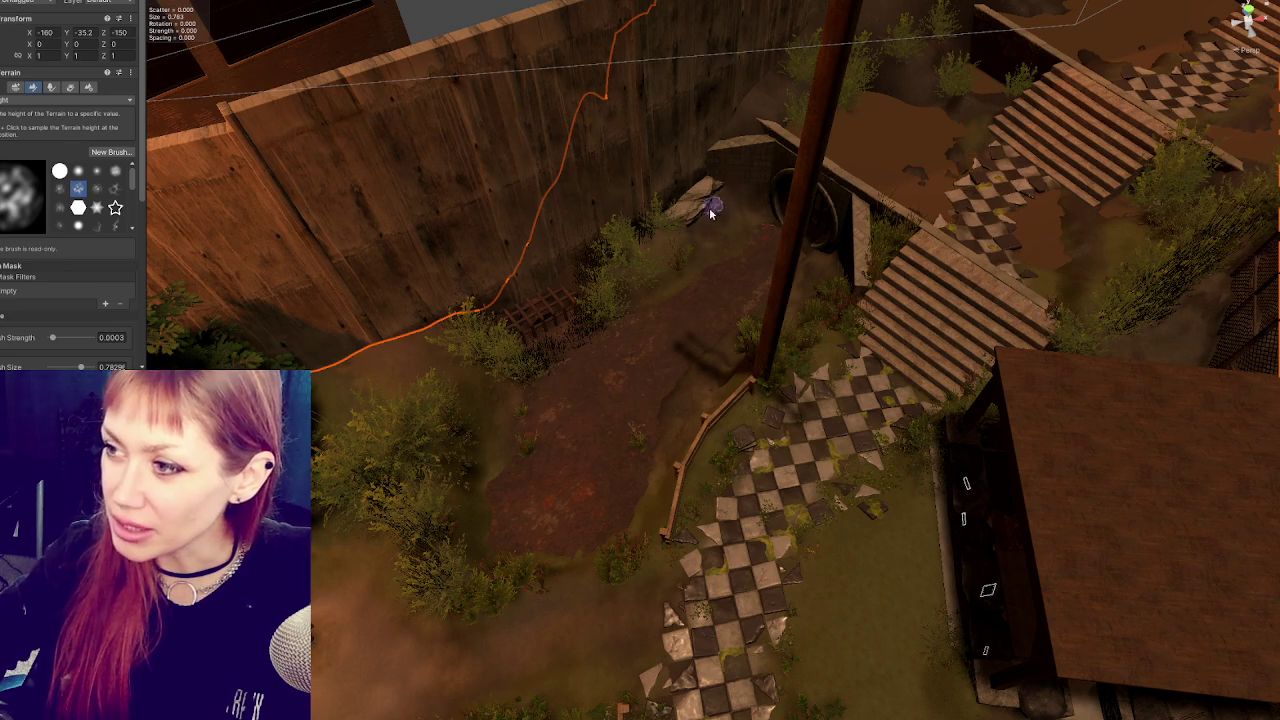
mouse_move(600, 306)
left_mouse_down()
mouse_move(686, 257)
mouse_move(749, 277)
mouse_move(717, 255)
left_mouse_up()
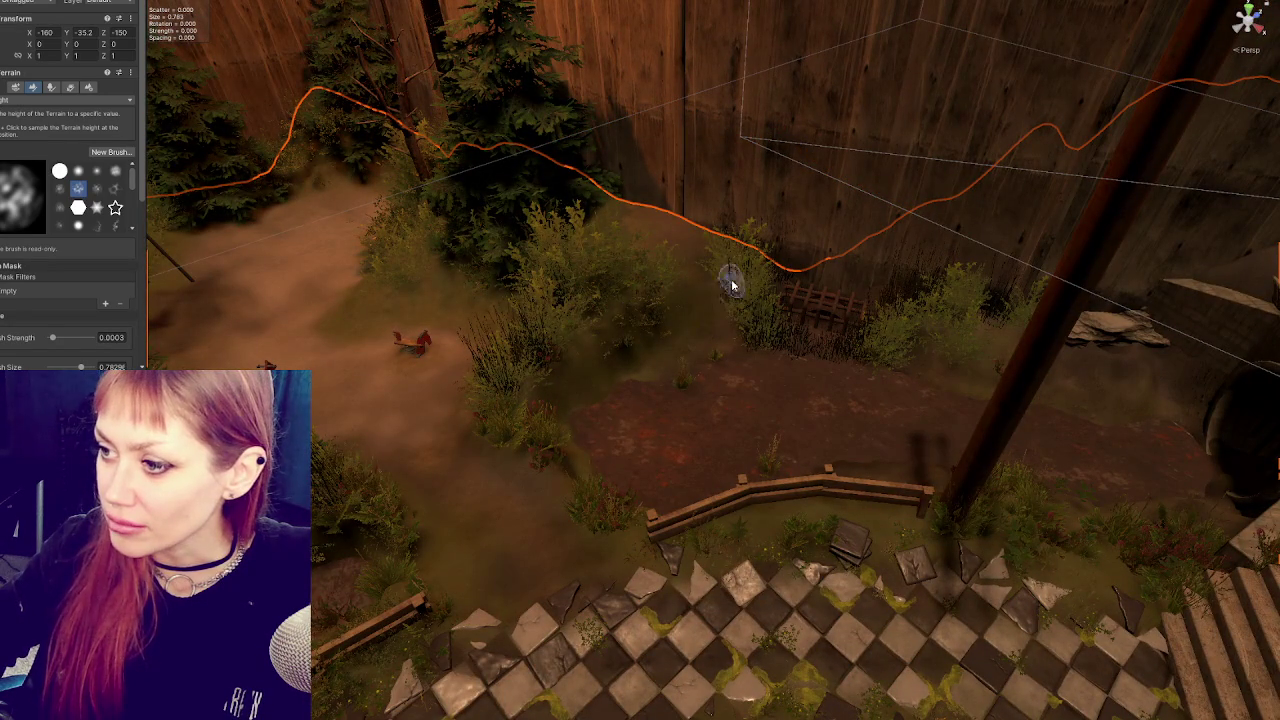
scroll(829, 314, "down", 5)
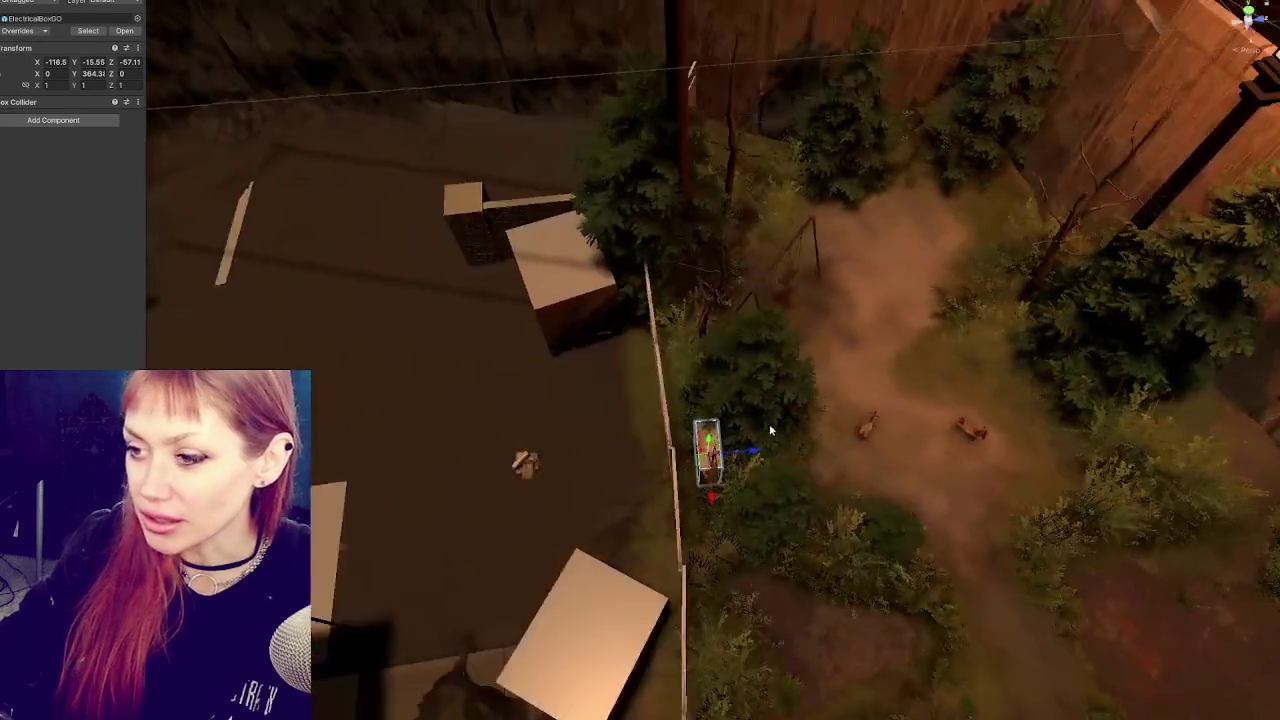
Move the electrical box up toward the swings and inspect the beech tree by the fence.
left_click_drag(769, 430, 554, 464)
mouse_move(474, 420)
left_mouse_down()
mouse_move(578, 338)
mouse_move(607, 348)
left_mouse_up()
left_click(605, 312)
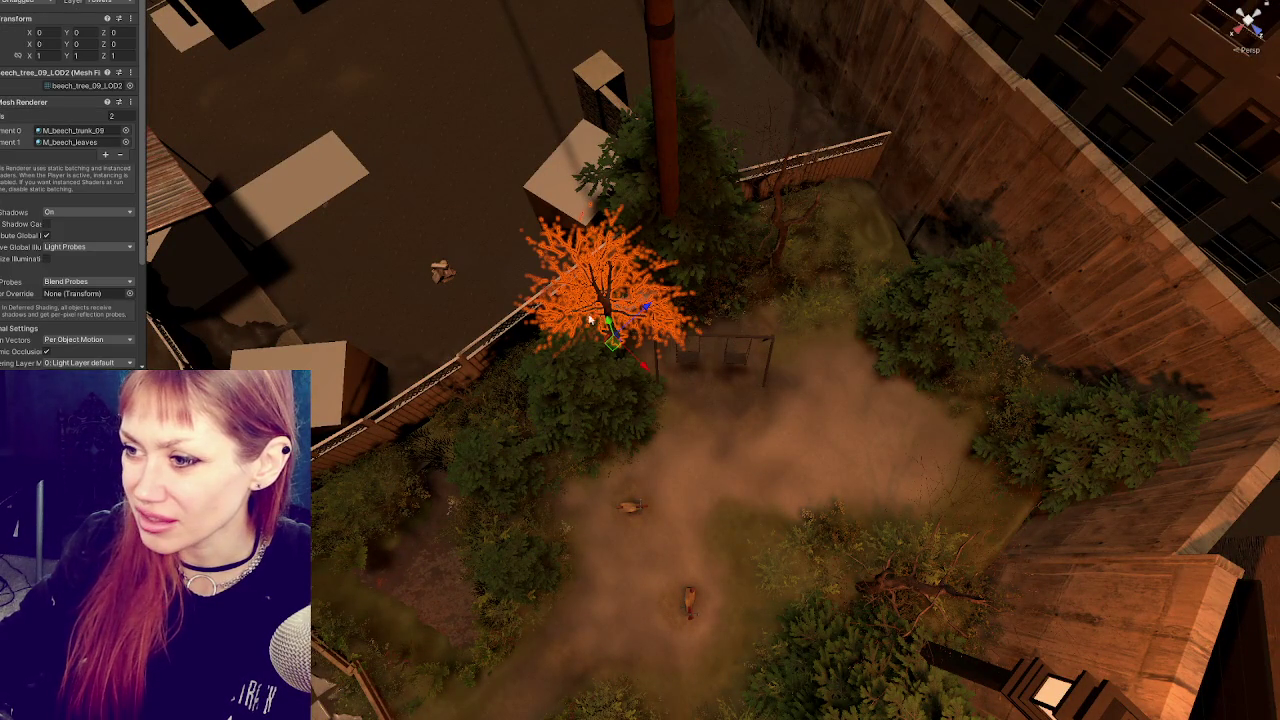
left_click(607, 316)
left_click(608, 318)
scroll(630, 325, "down", 3)
left_click_drag(649, 331, 690, 320)
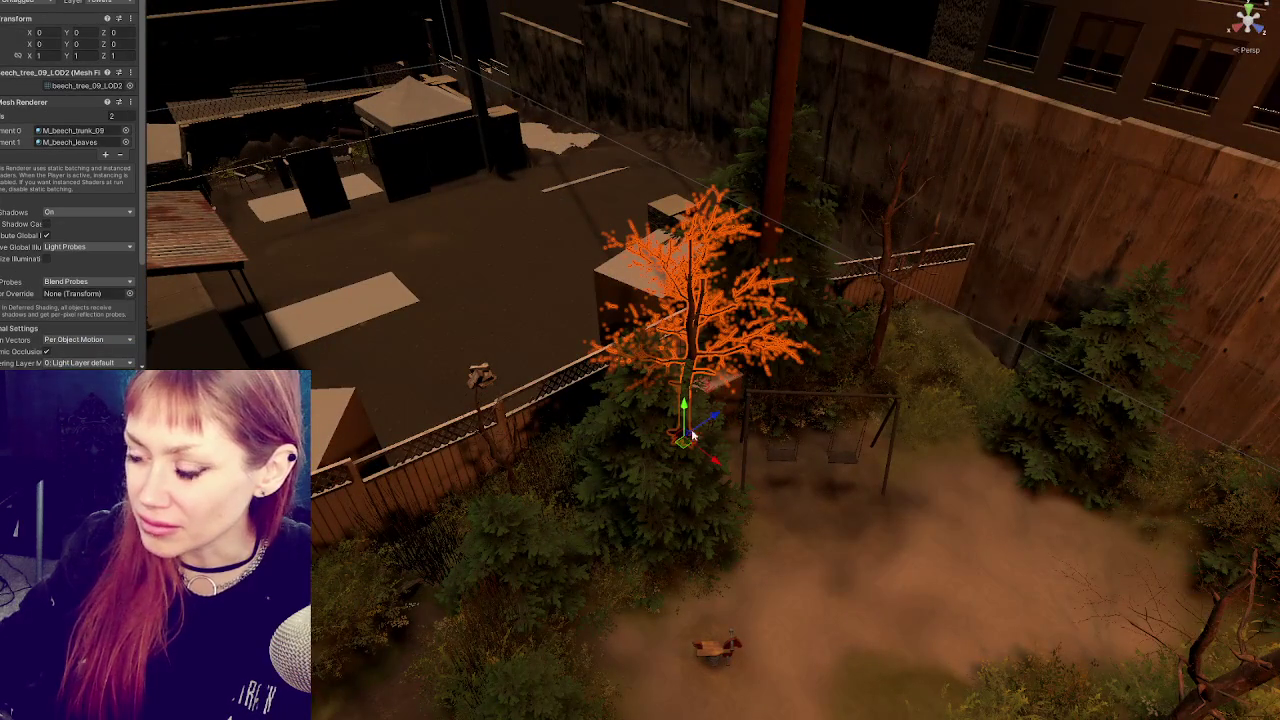
Select the tall fir's LOD group, frame it, and settle it back into place.
left_click(726, 308)
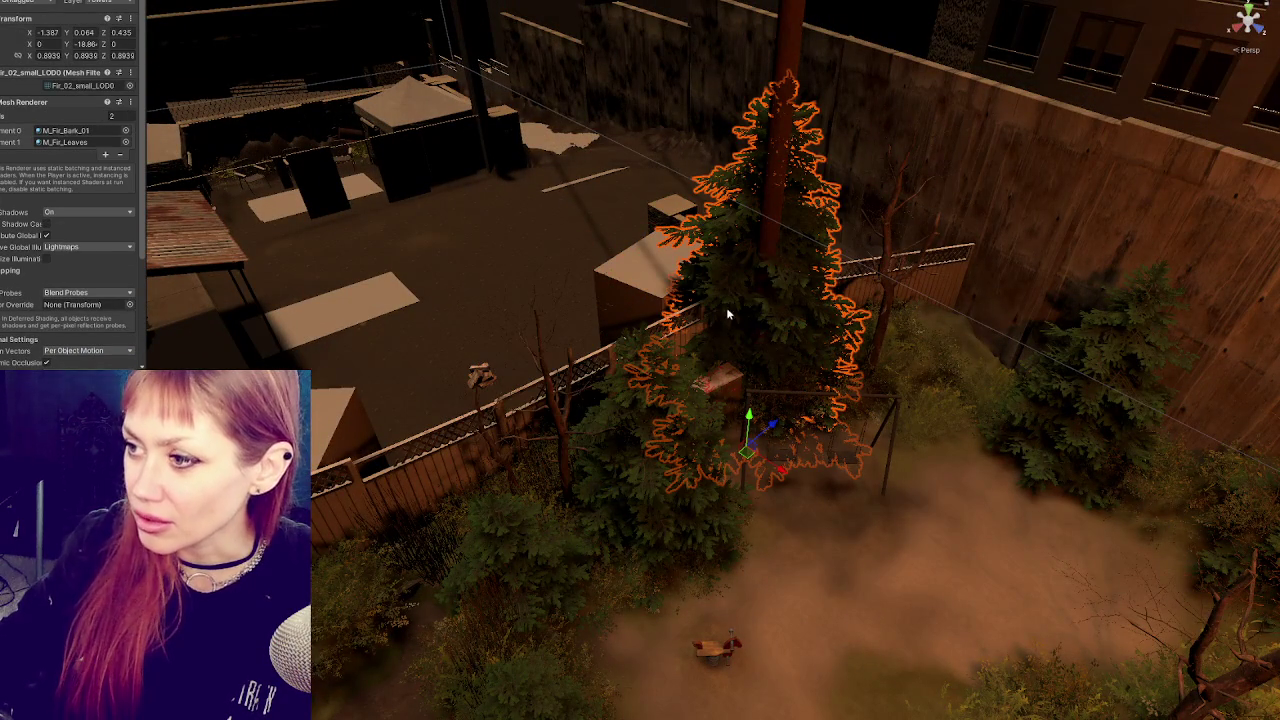
left_click(781, 293)
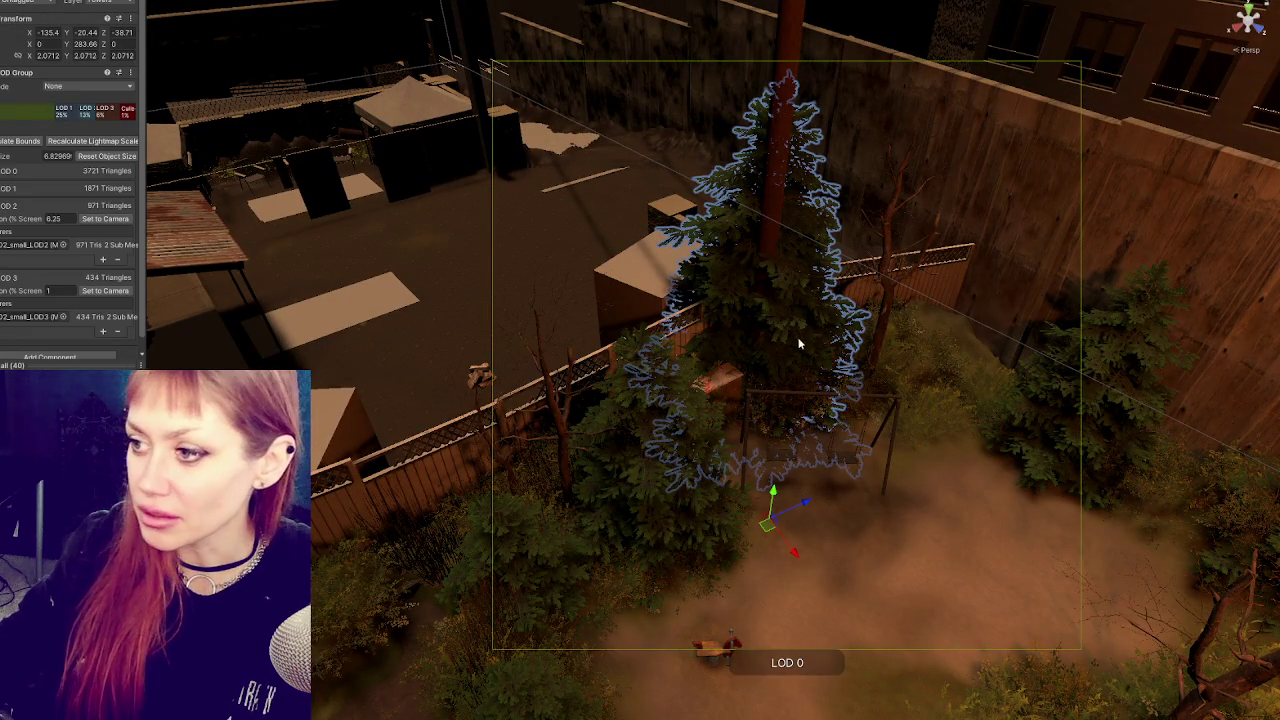
double_click(40, 316)
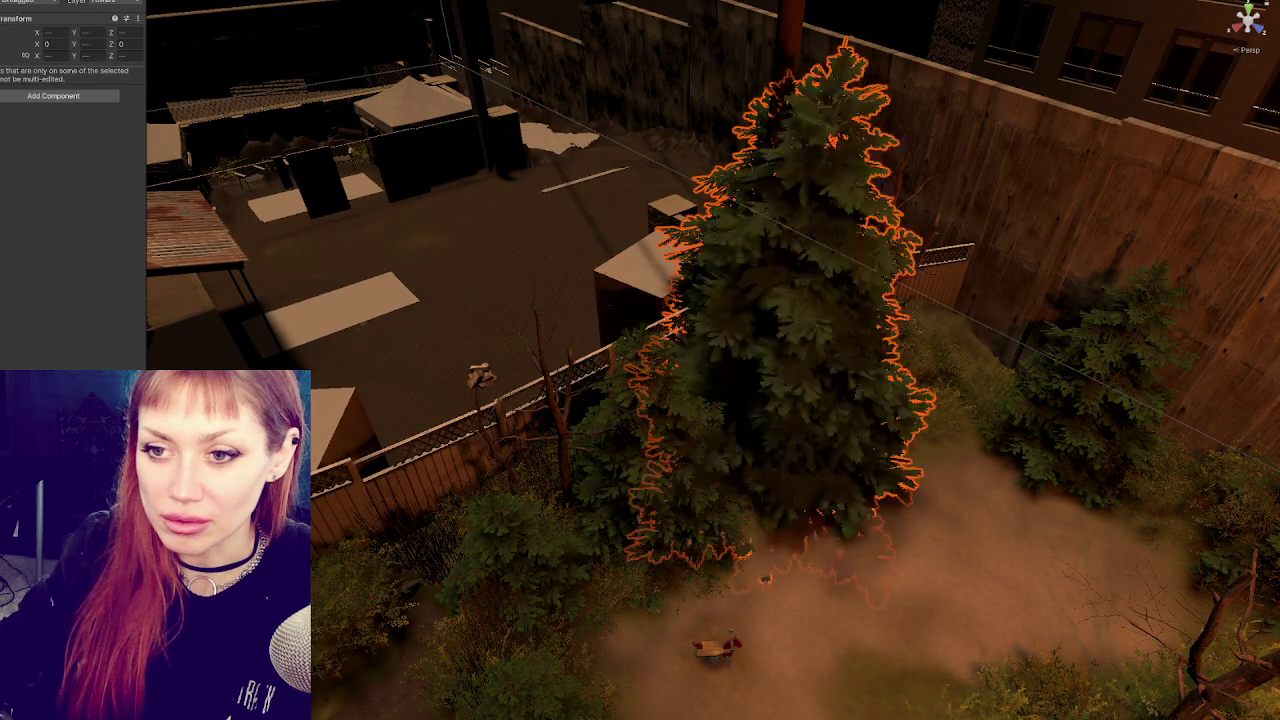
key("shift+Down")
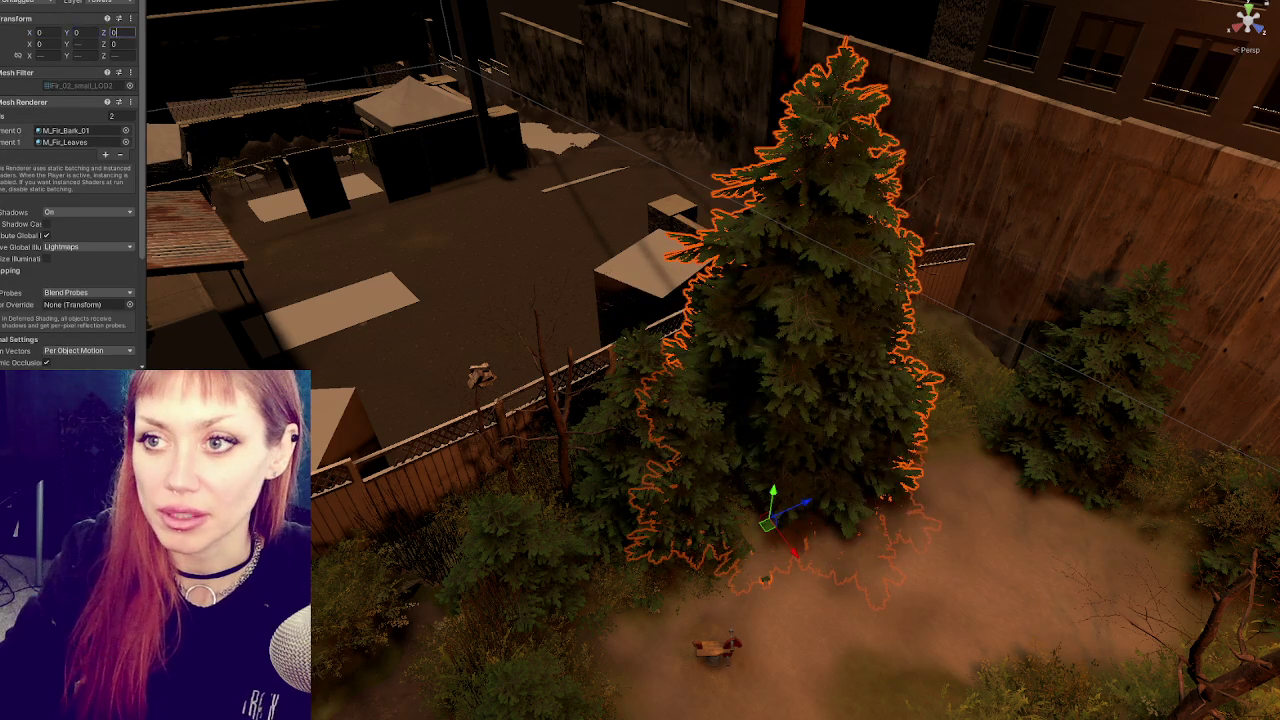
key("shift+Up")
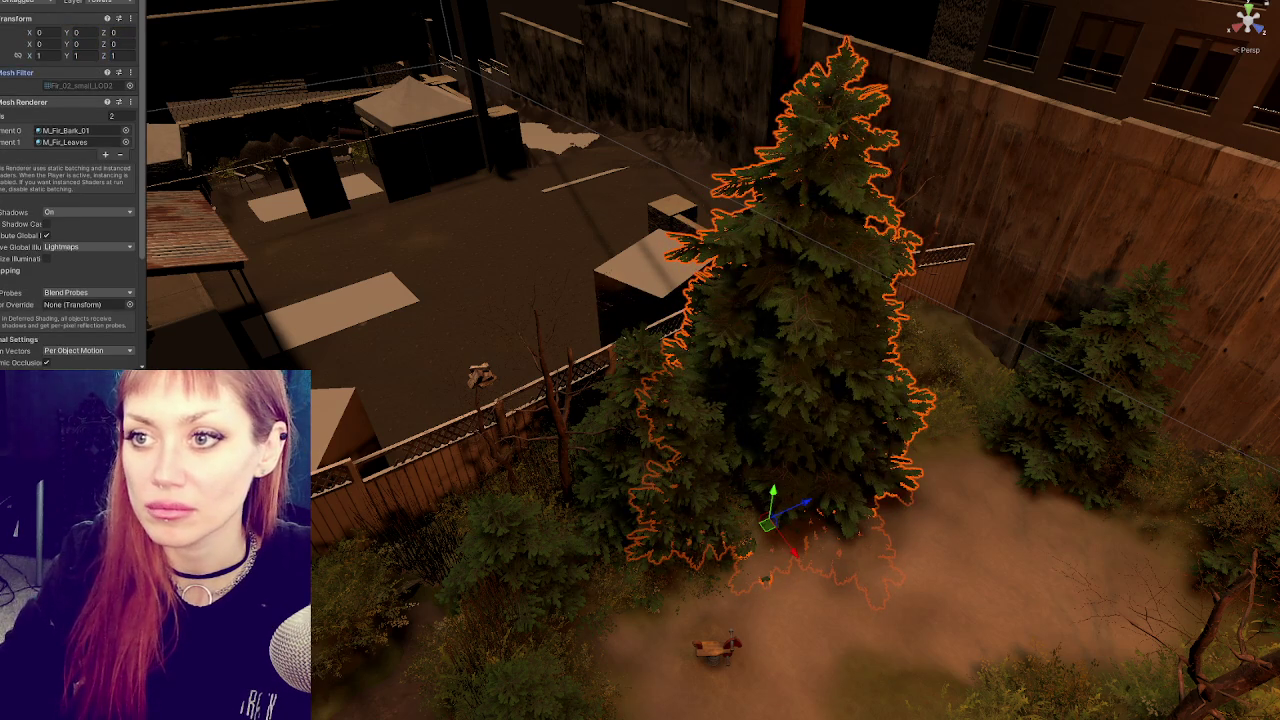
left_click(897, 430)
key("f")
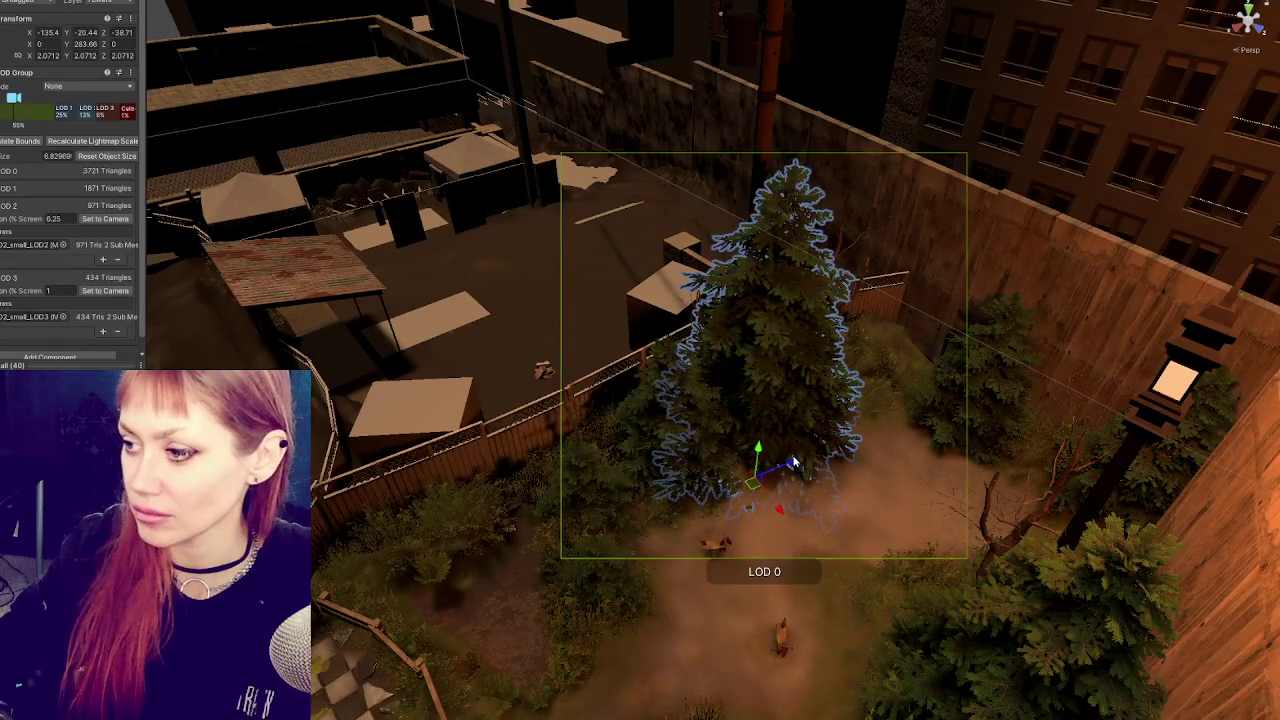
left_click_drag(897, 430, 875, 458)
mouse_move(797, 474)
left_mouse_down()
mouse_move(740, 465)
mouse_move(749, 419)
mouse_move(808, 373)
mouse_move(803, 363)
mouse_move(820, 391)
mouse_move(808, 363)
mouse_move(846, 390)
mouse_move(777, 297)
mouse_move(891, 294)
left_mouse_up()
Zero the right-fence fir mesh's X and Z offsets and slide the fir along the fence.
left_click(891, 294)
left_click_drag(868, 424, 843, 414)
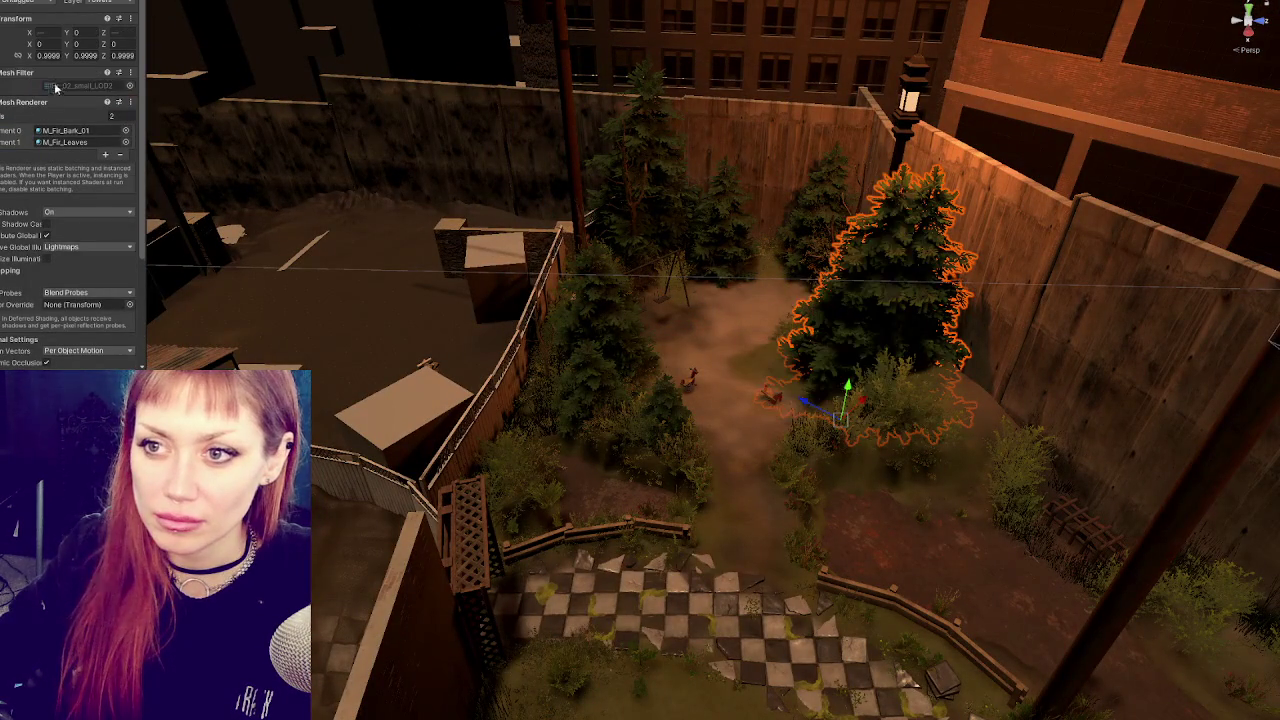
type("0")
key("Tab")
key("Tab")
type("0")
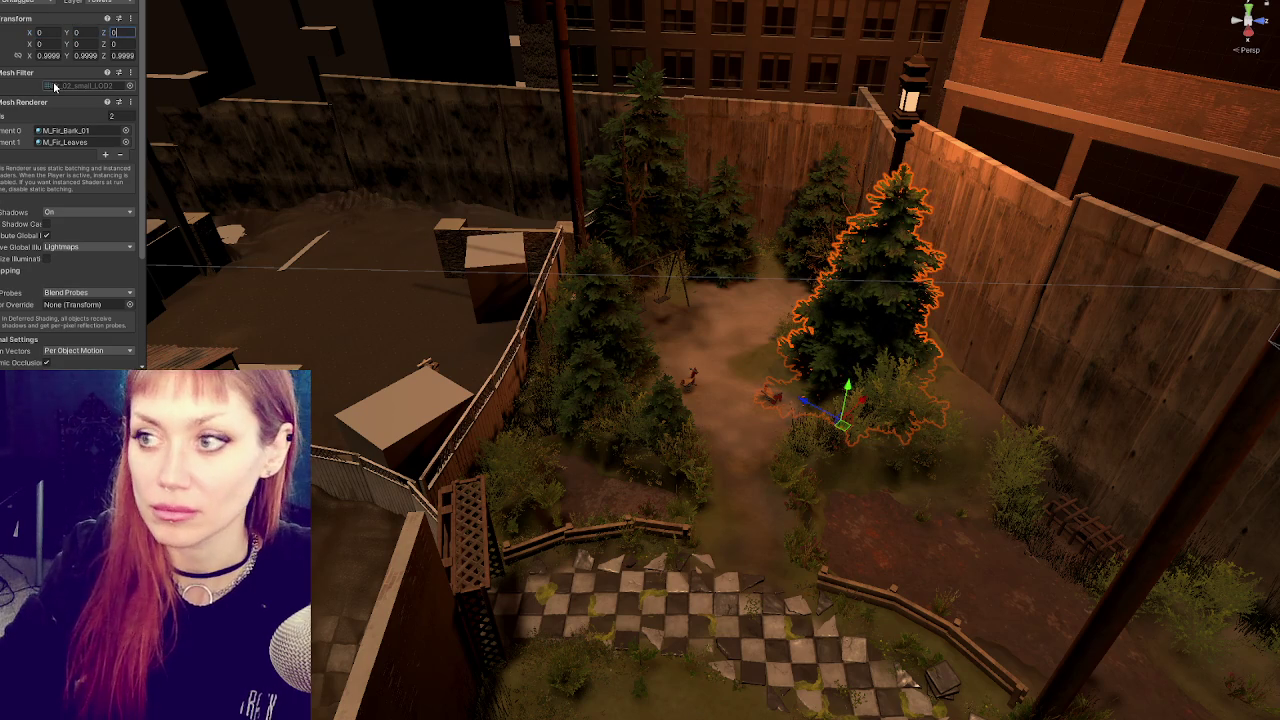
left_click(870, 300)
mouse_move(836, 395)
left_mouse_down()
mouse_move(849, 400)
mouse_move(831, 380)
mouse_move(826, 400)
mouse_move(840, 407)
left_mouse_up()
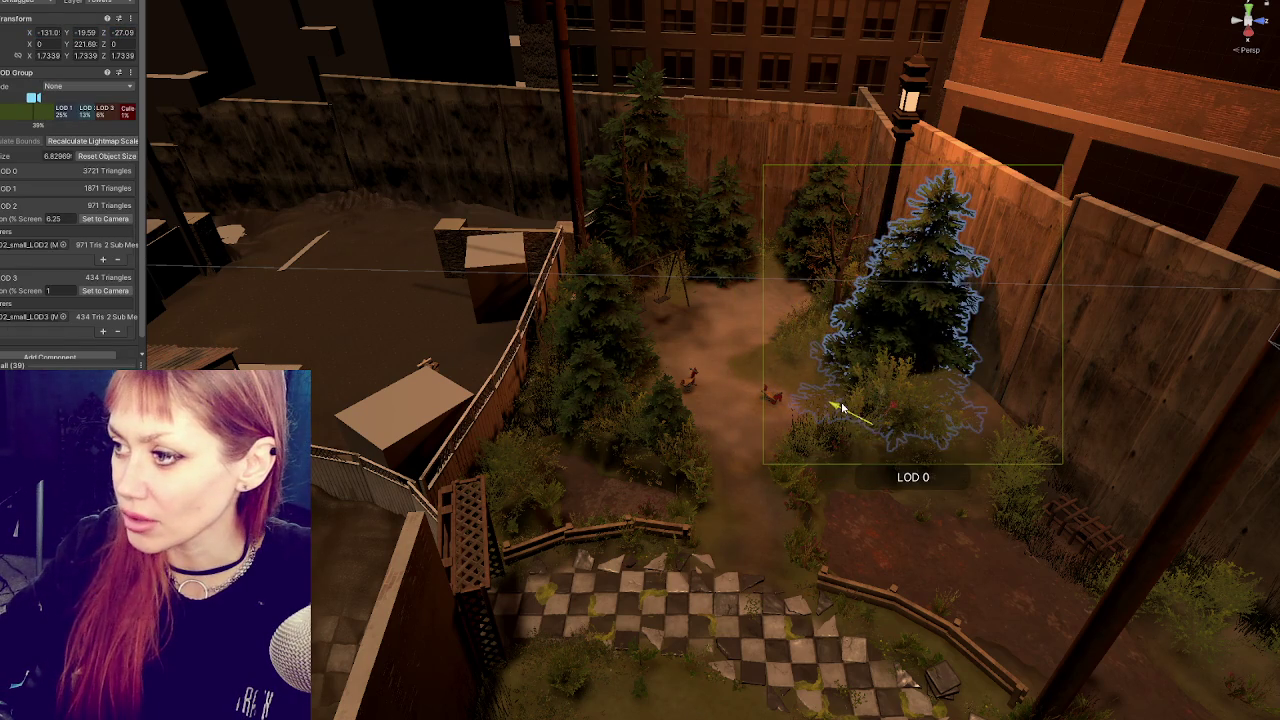
Set the back-corner small fir's mesh X to 0 and nudge the fir slightly.
left_click(829, 190)
left_click(829, 190)
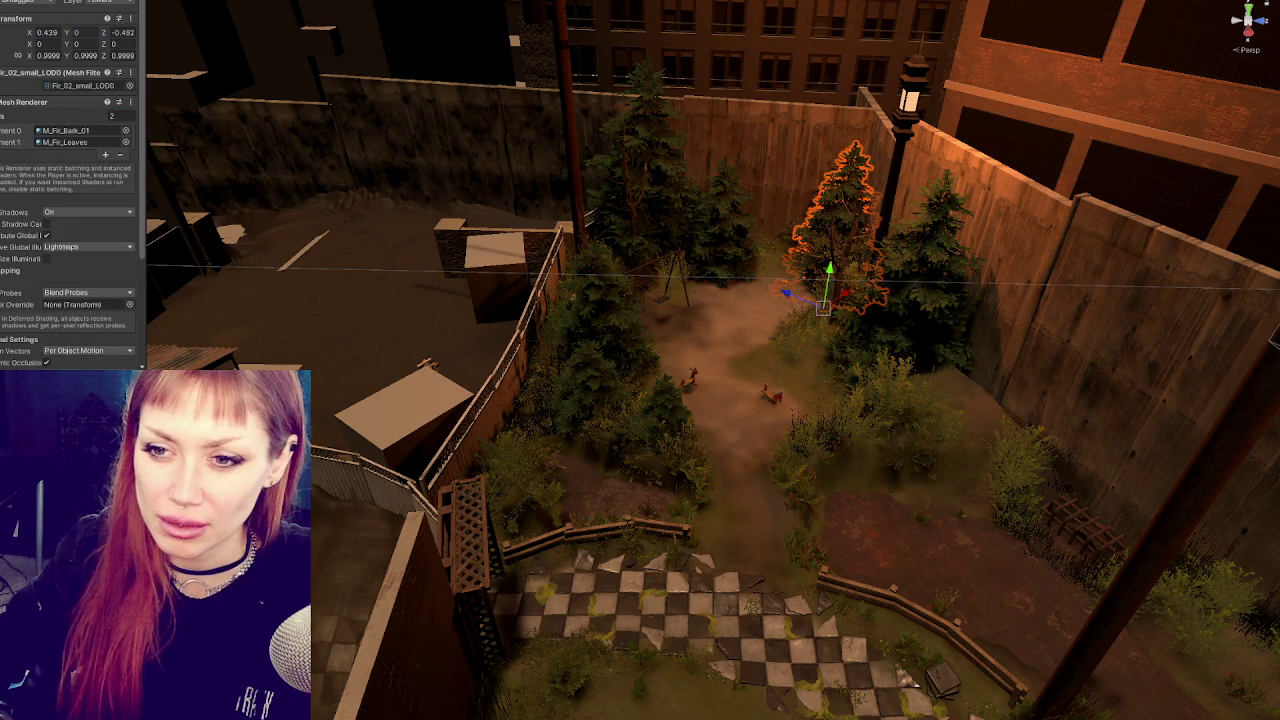
type("0")
key("Tab")
key("Tab")
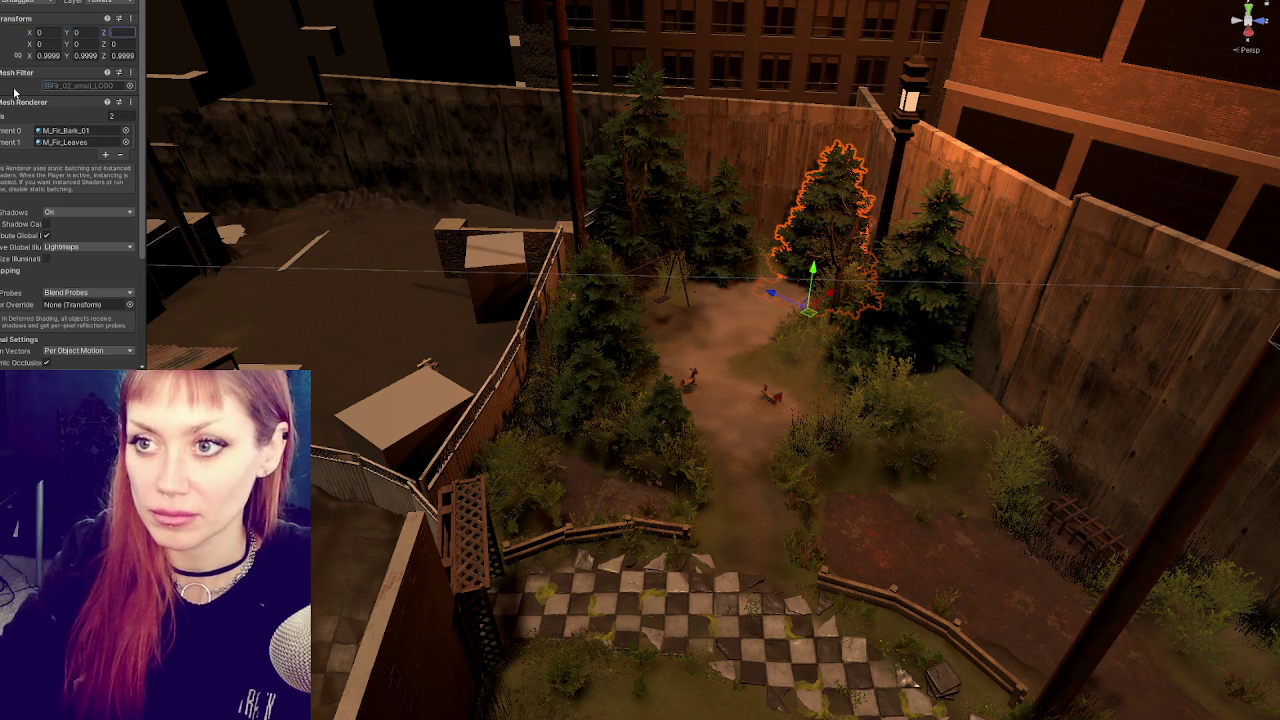
left_click(808, 277)
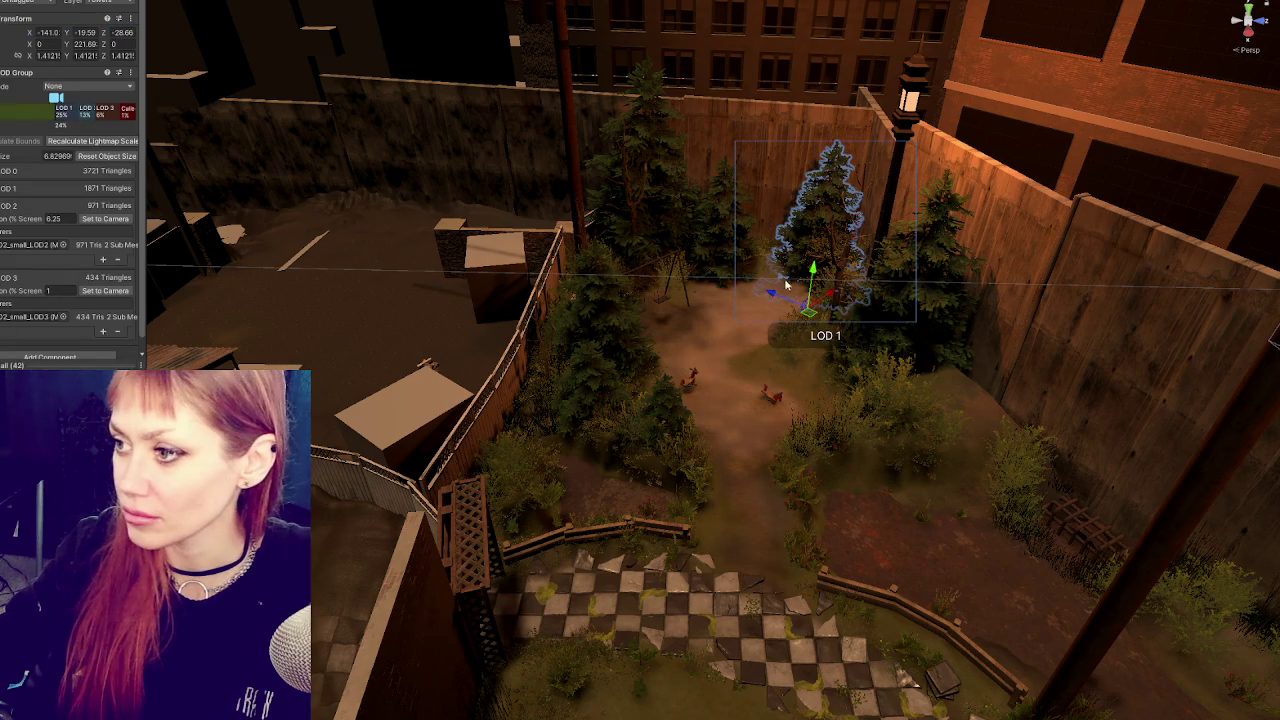
left_click_drag(852, 297, 852, 298)
Zero the far-end fir's mesh offsets and move that fir slightly right.
left_click(705, 243)
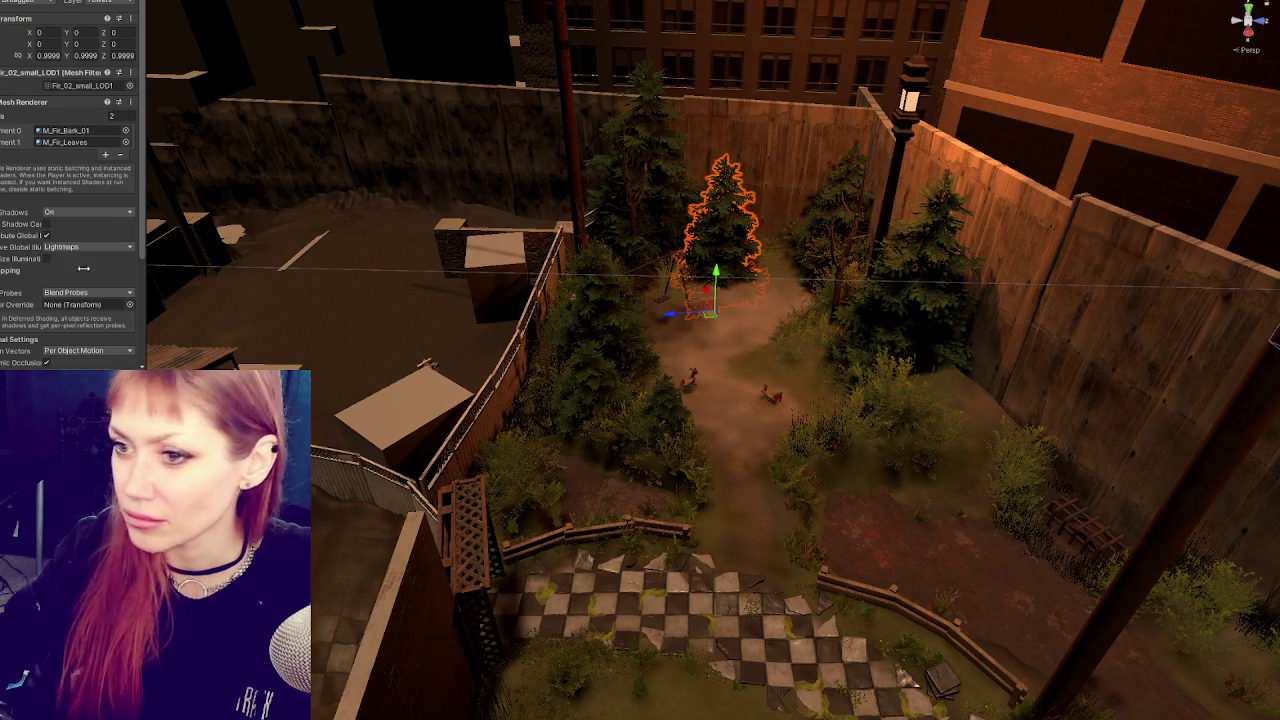
left_click(720, 230)
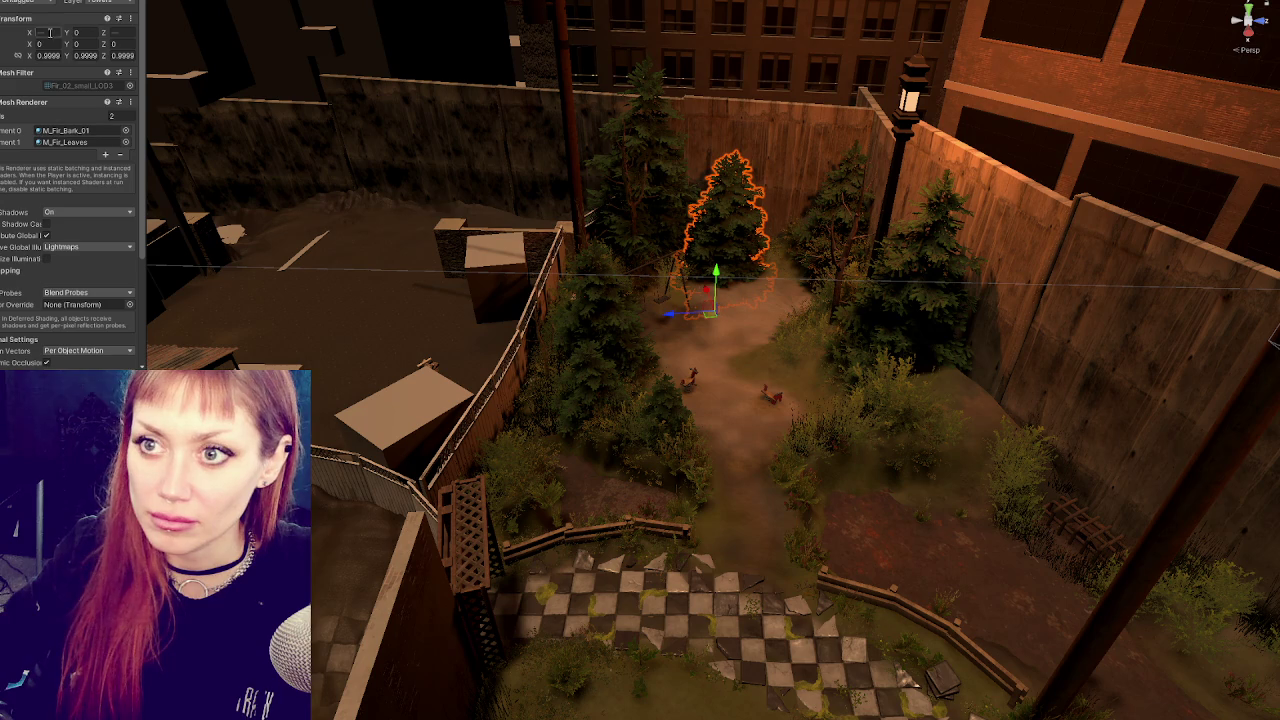
type("0")
key("Tab")
key("Tab")
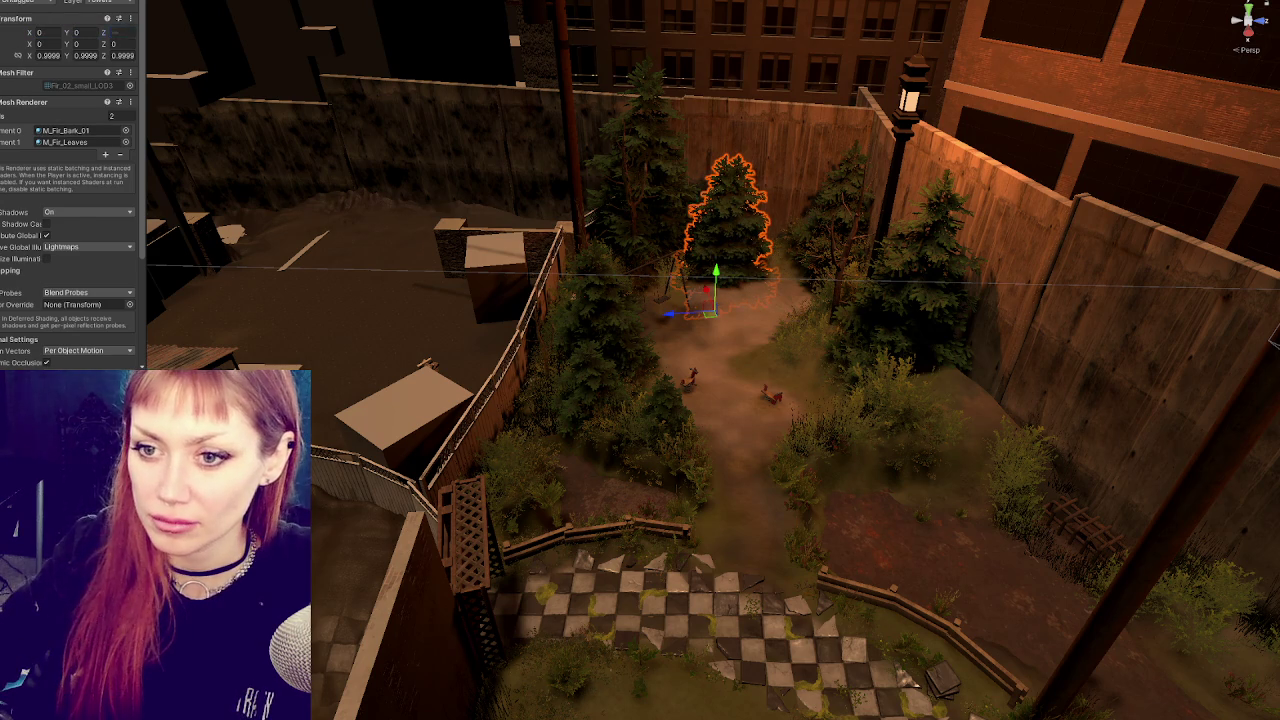
left_click(713, 285)
left_click(725, 225)
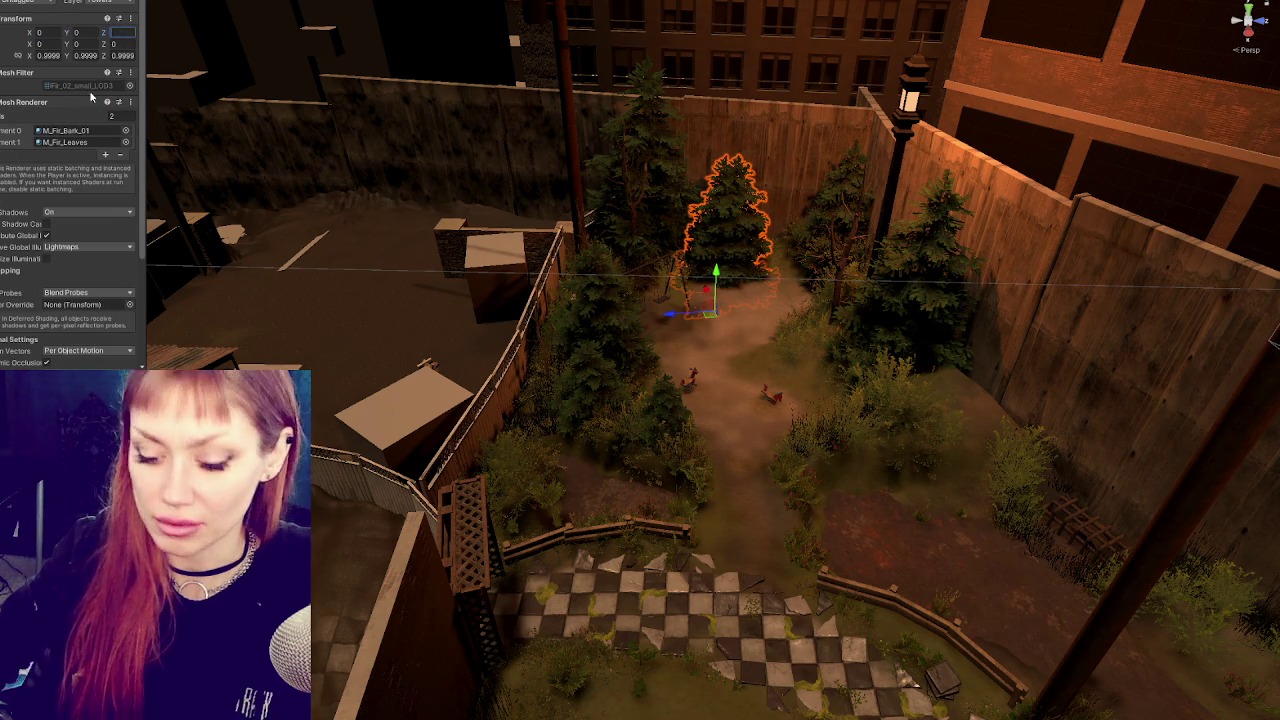
type("0")
left_click(720, 230)
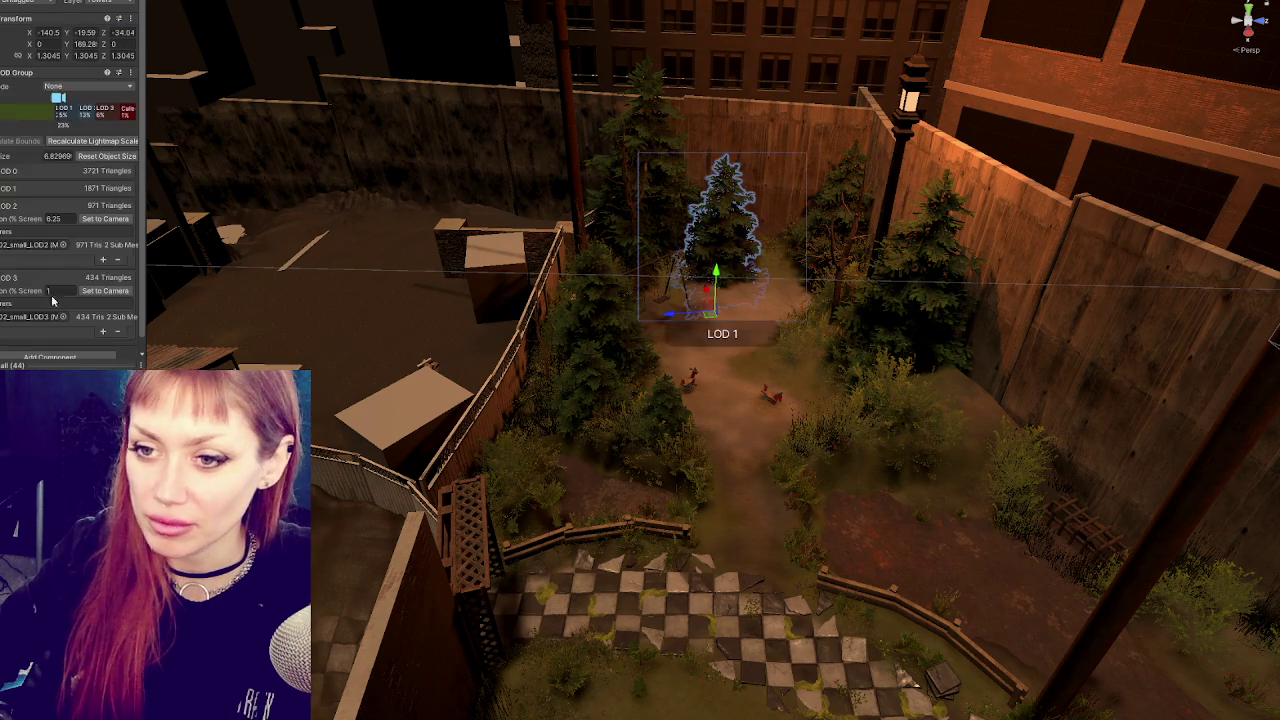
left_click_drag(680, 315, 716, 277)
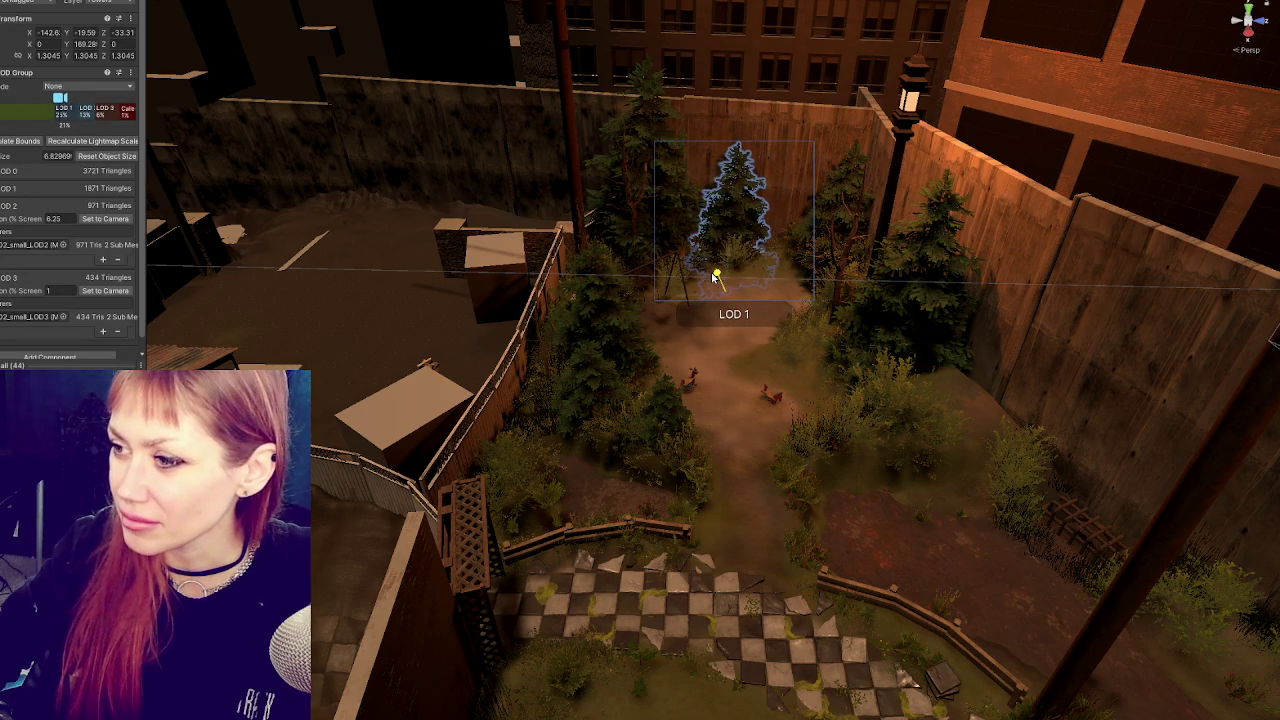
Check the firs by the path, mid-yard and left fence, then orbit around the right fir.
left_click(576, 392)
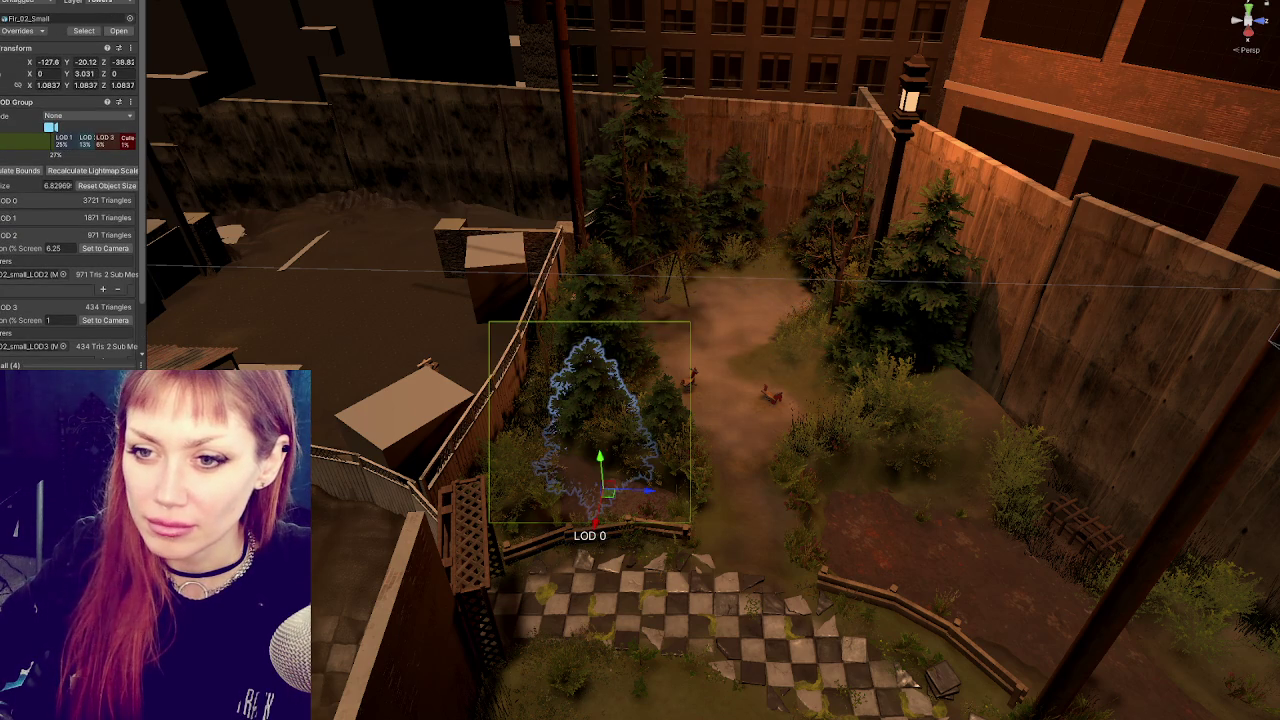
left_click(576, 392)
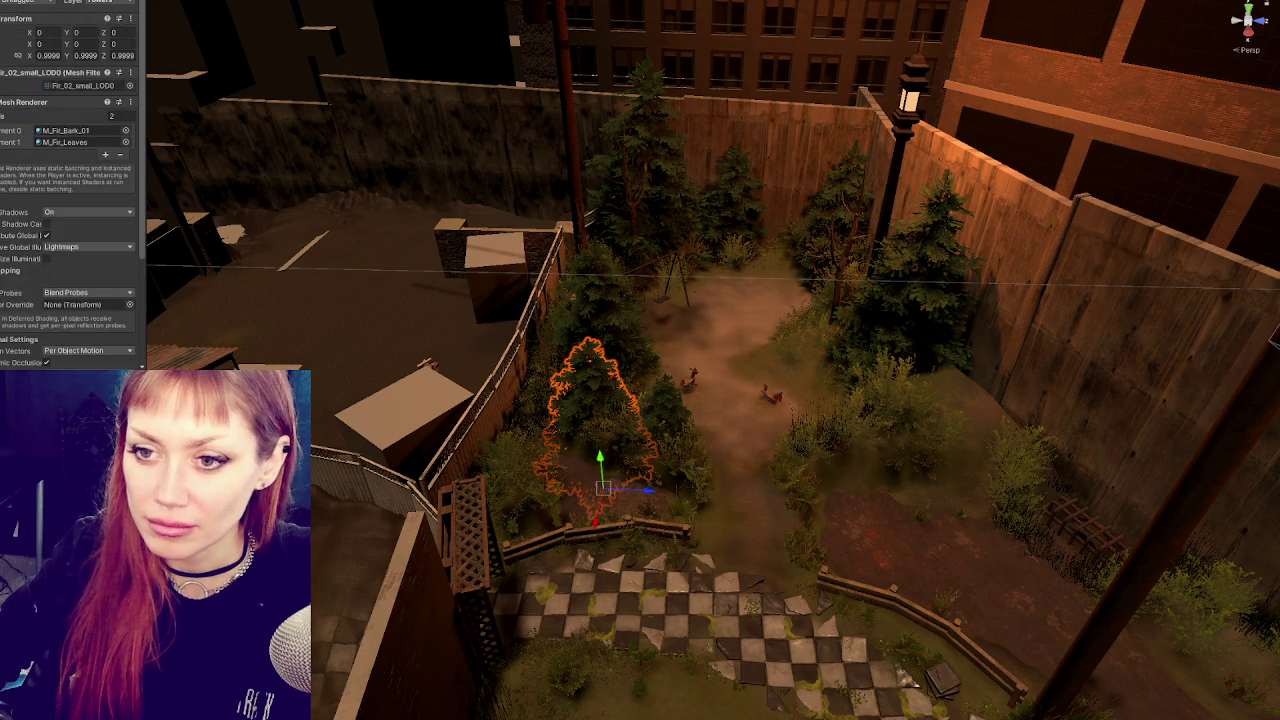
left_click(656, 400)
left_click(656, 400)
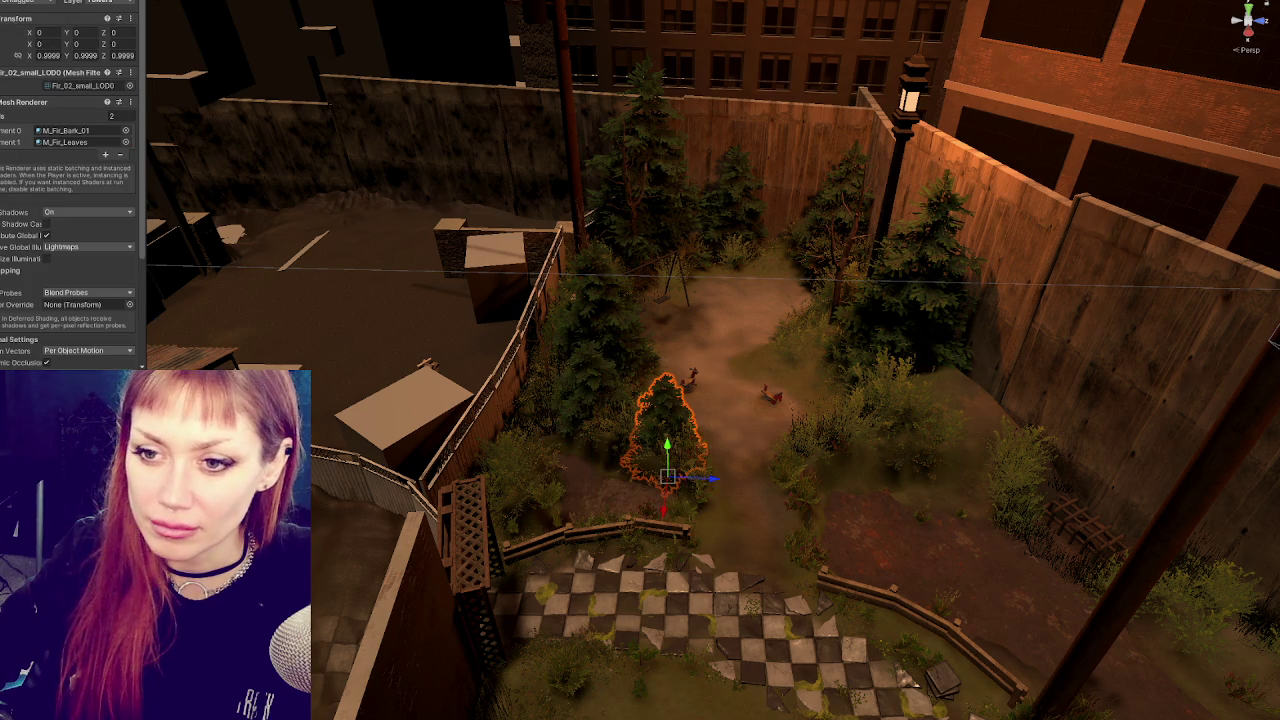
left_click(624, 365)
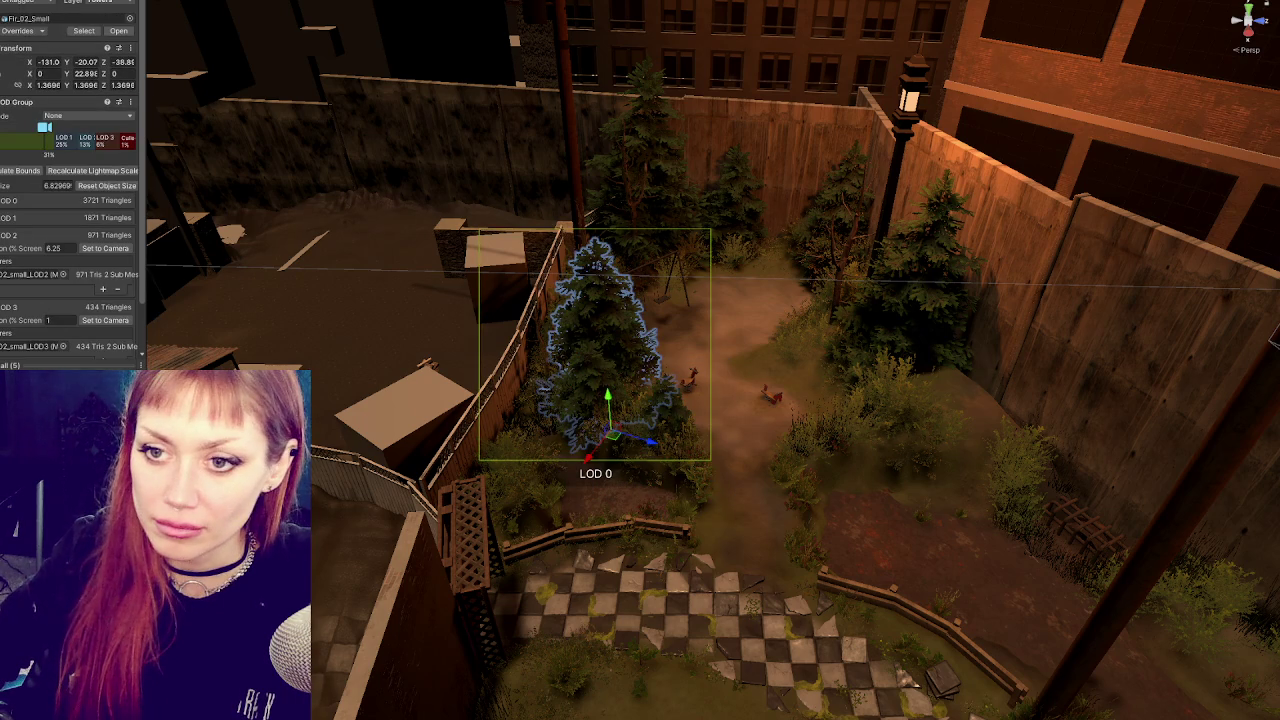
left_click(624, 365)
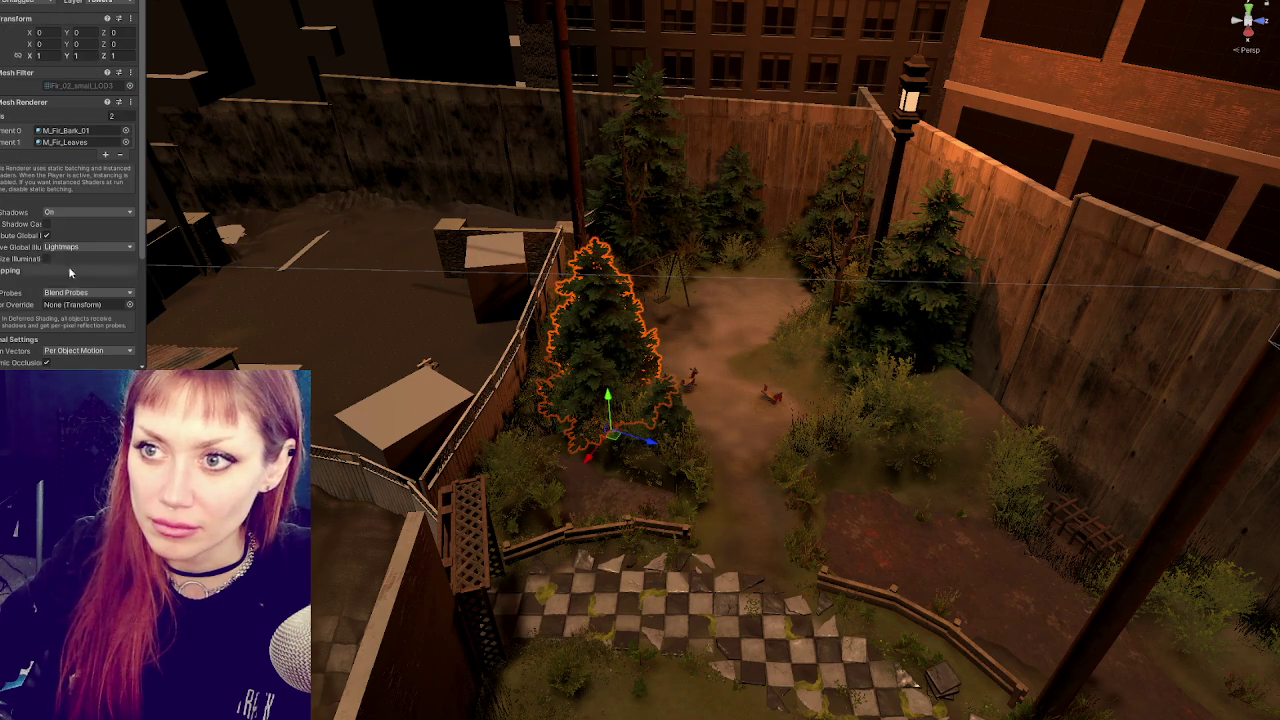
left_click(929, 307)
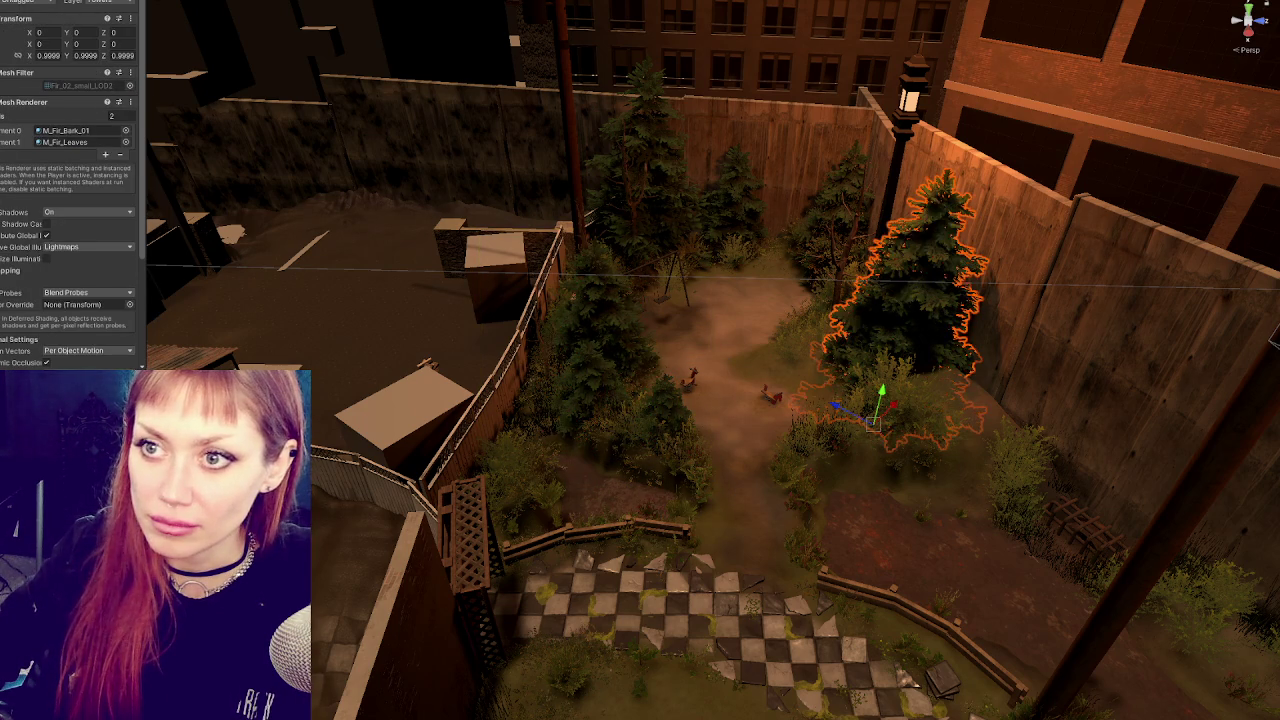
left_click_drag(922, 307, 826, 289)
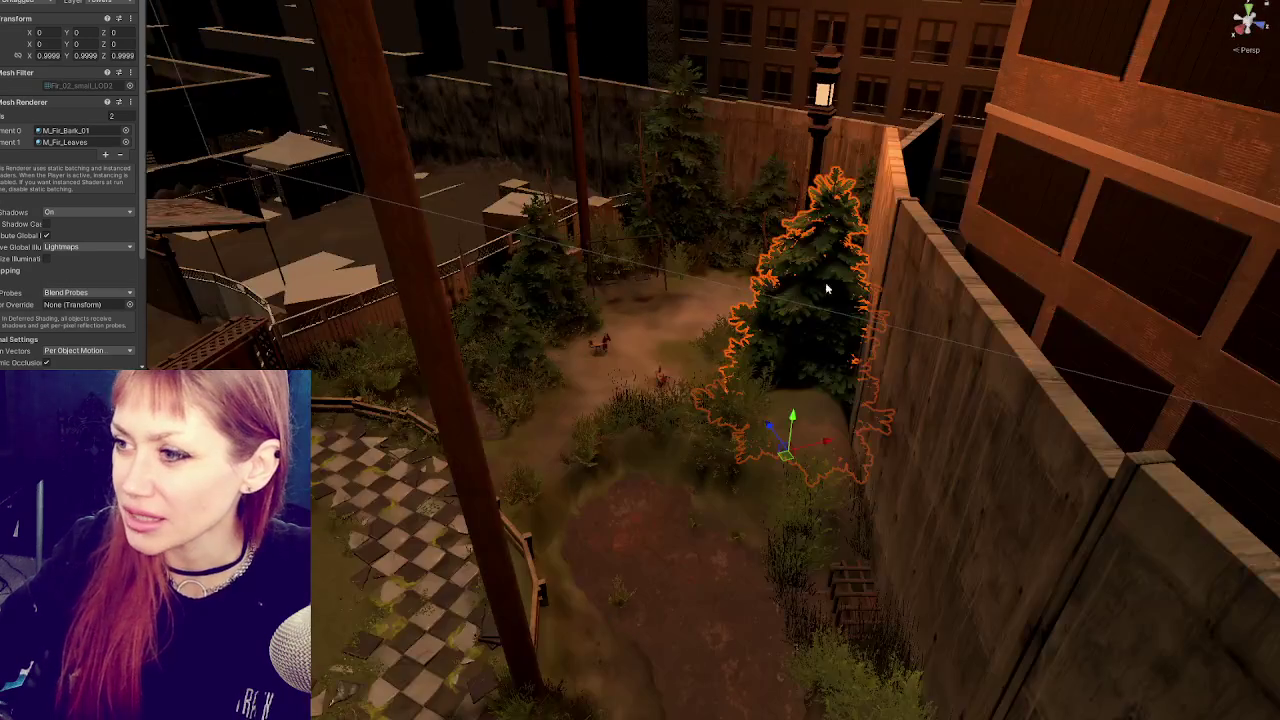
scroll(770, 310, "up", 6)
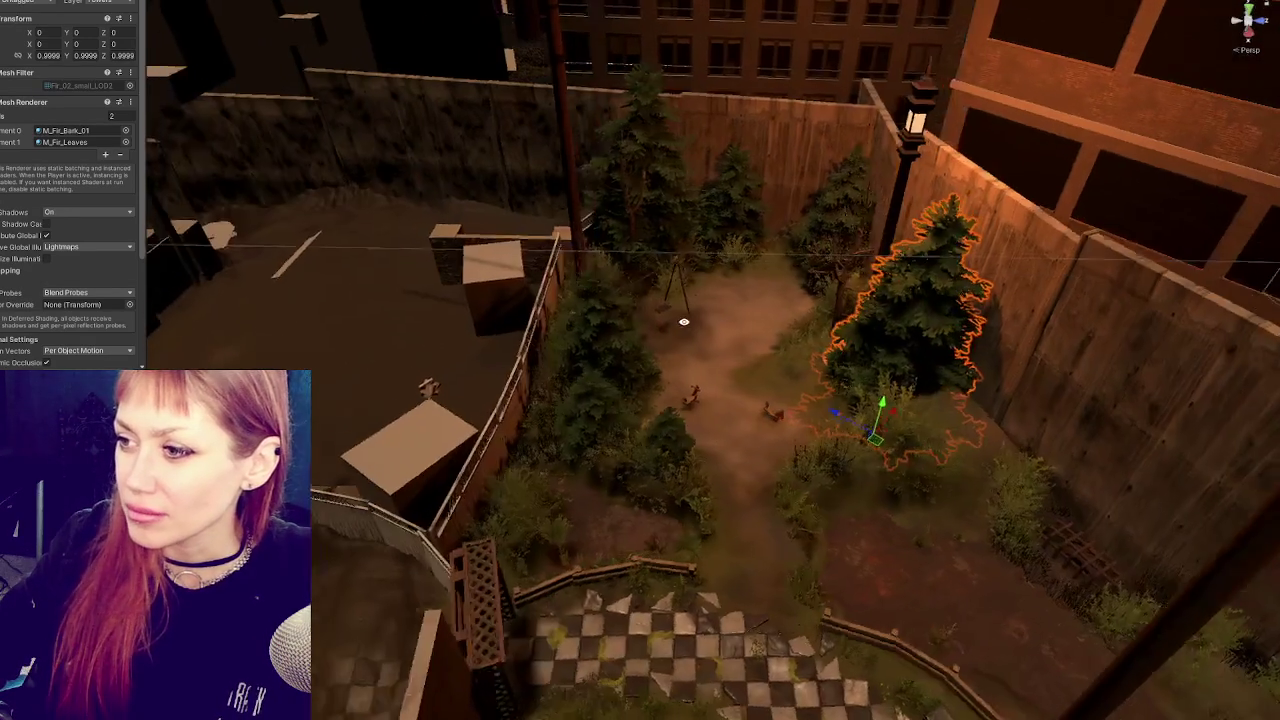
scroll(765, 322, "down", 8)
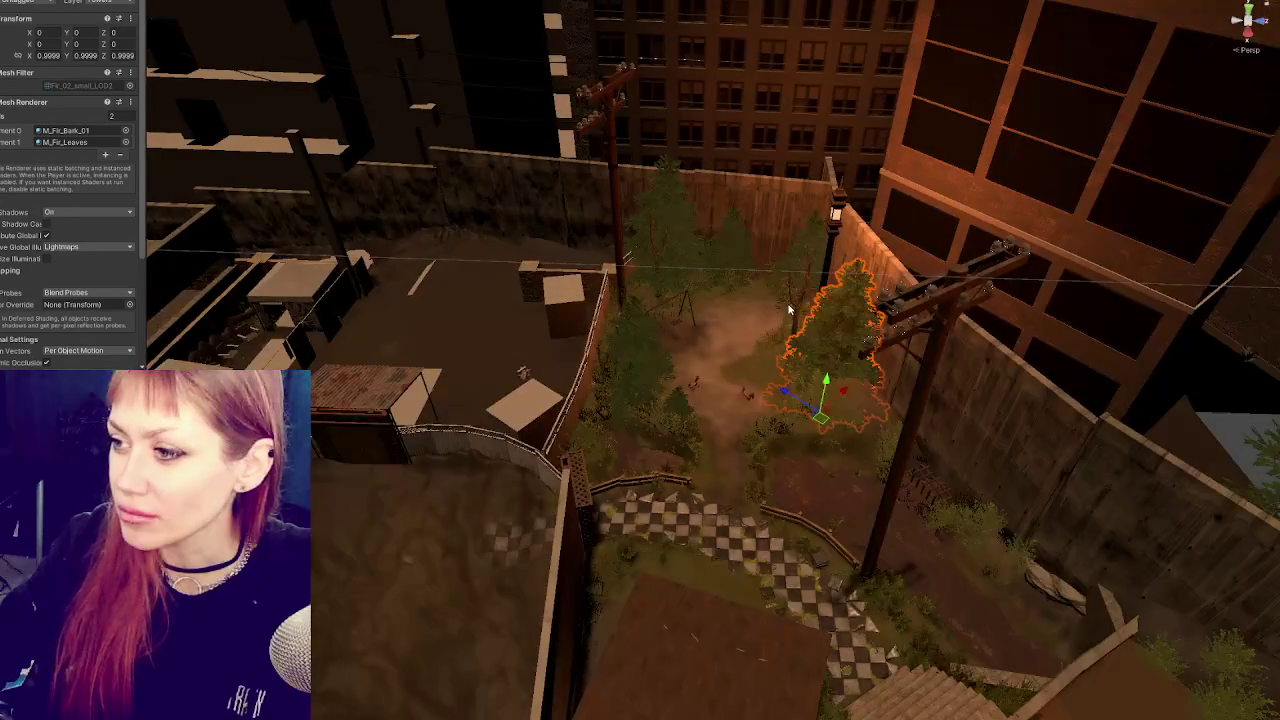
scroll(789, 308, "up", 5)
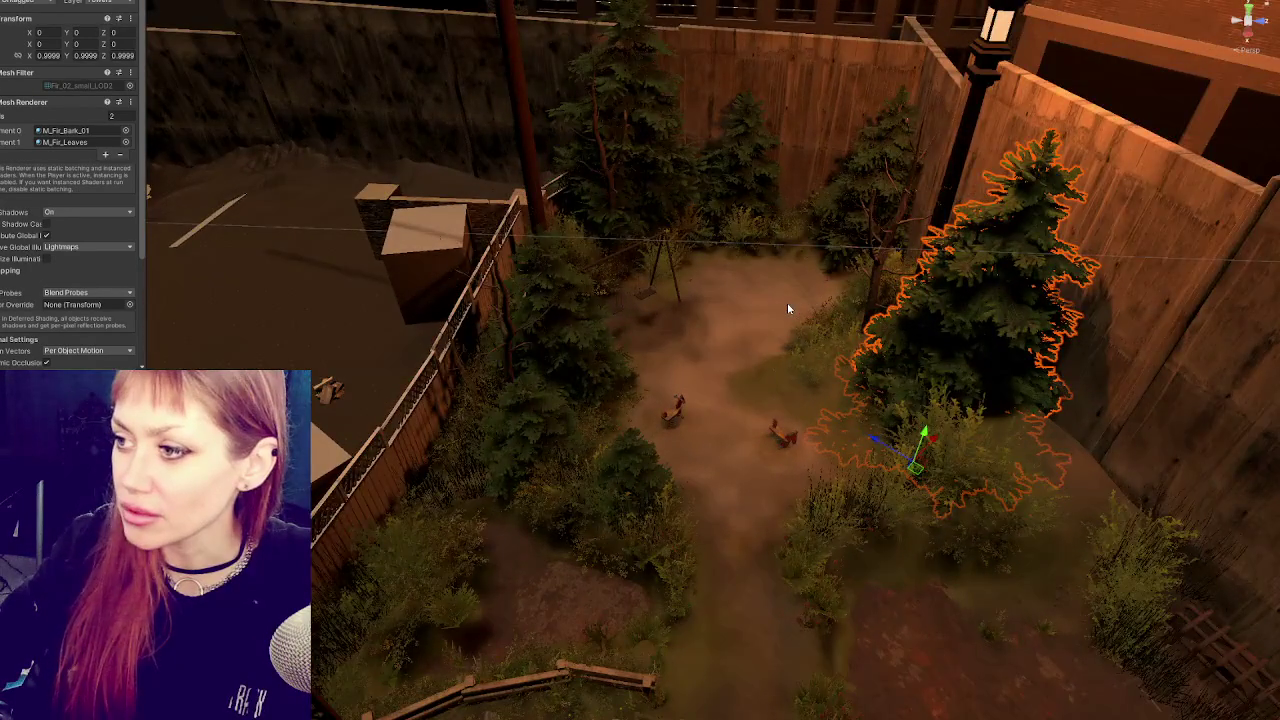
scroll(788, 302, "up", 5)
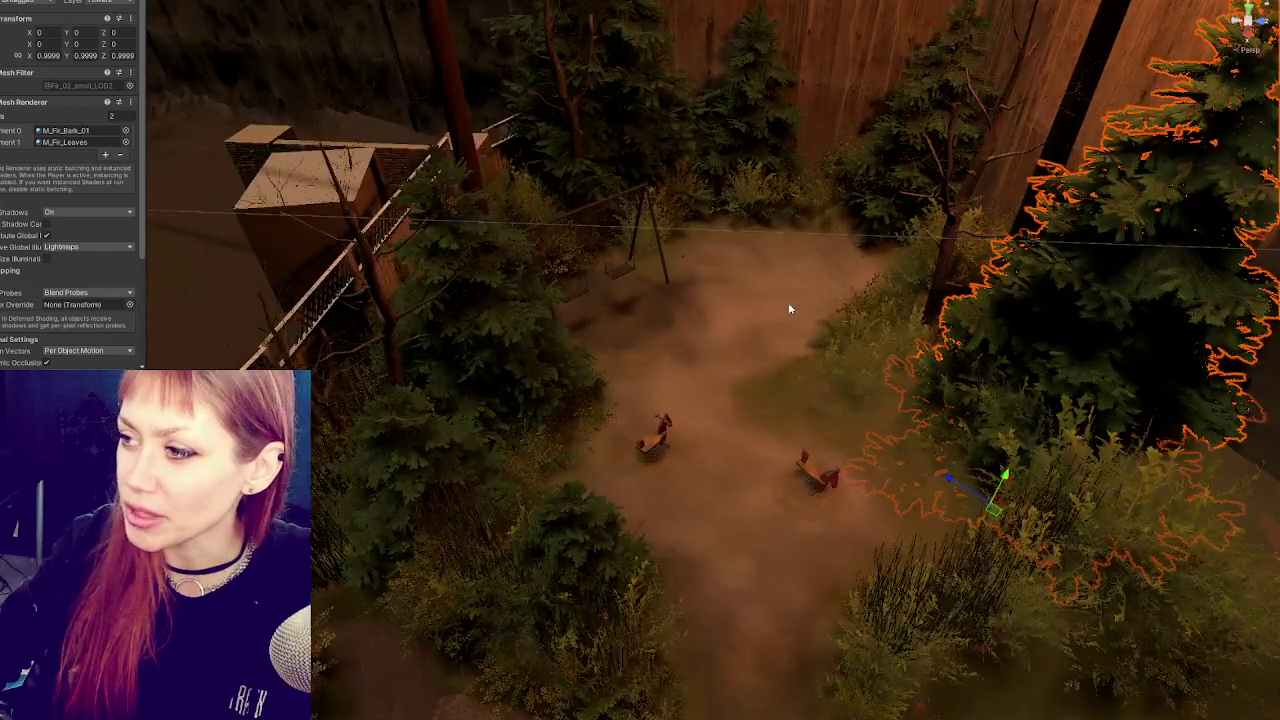
scroll(790, 302, "down", 5)
scroll(795, 303, "down", 3)
scroll(795, 303, "up", 6)
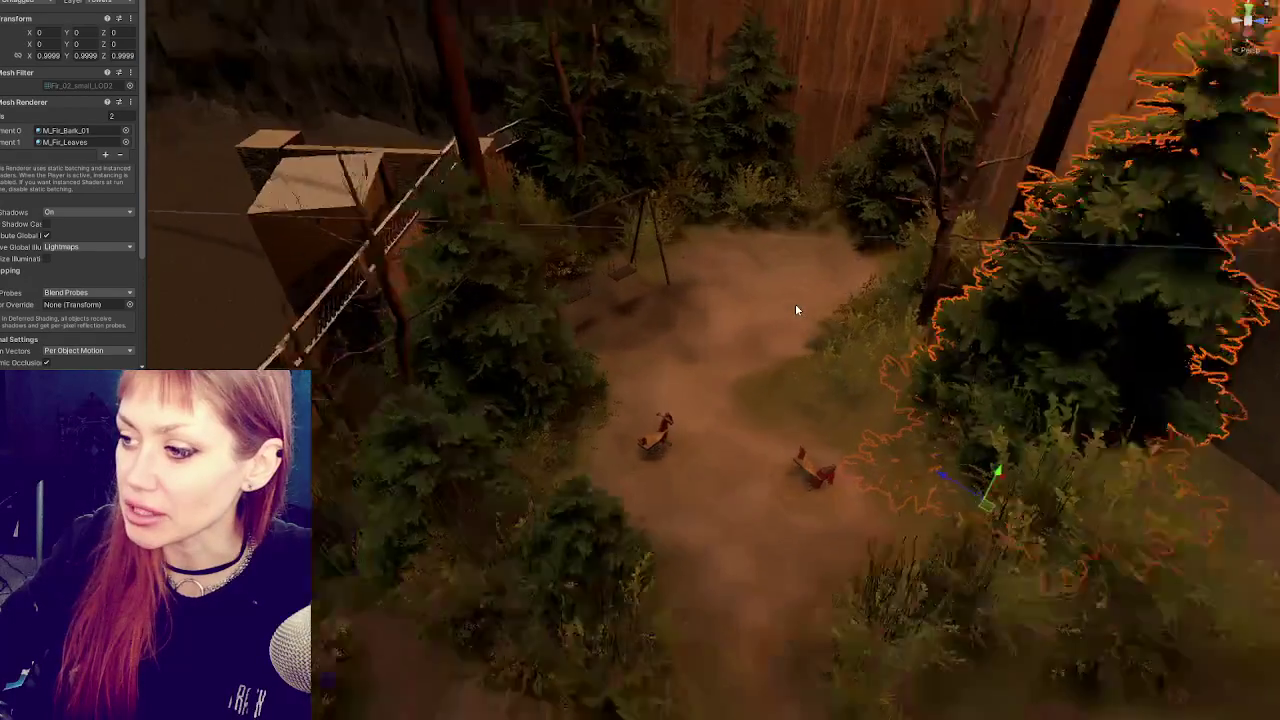
mouse_move(808, 306)
left_mouse_down()
mouse_move(748, 236)
mouse_move(1265, 183)
left_mouse_up()
scroll(660, 280, "up", 5)
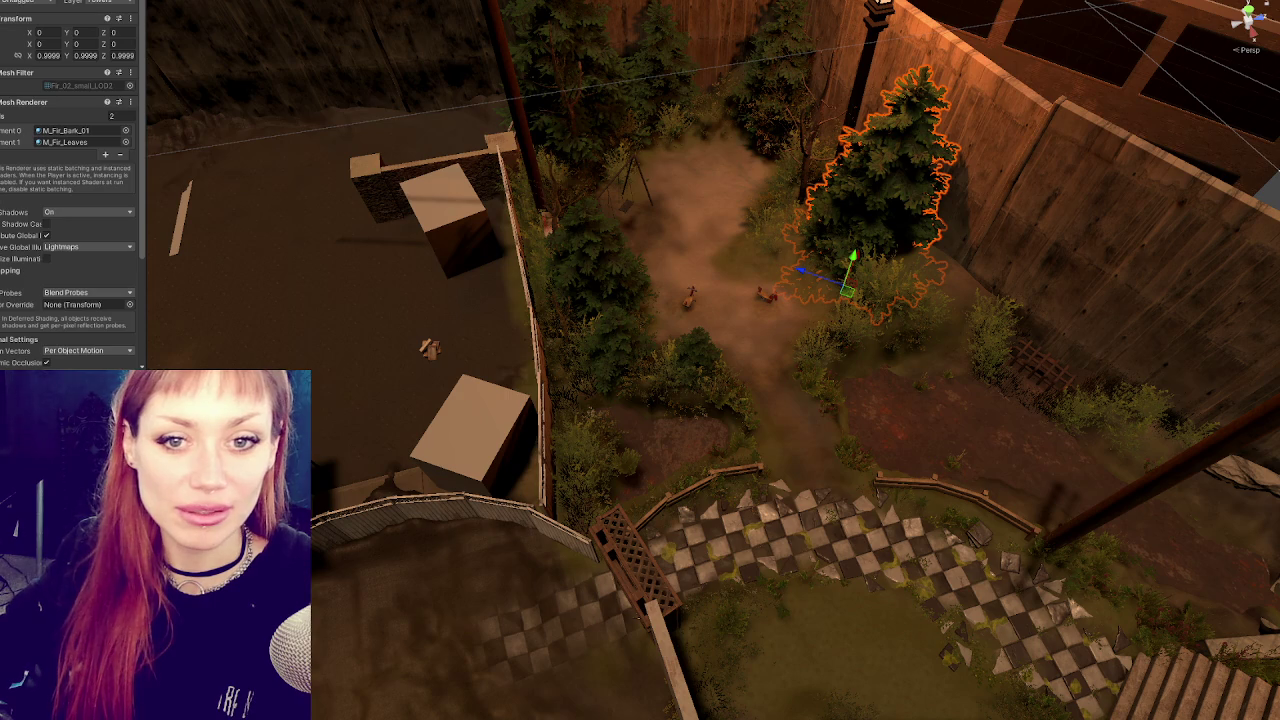
Watch 'Little Robot Stories: I'm ROE' fullscreen on Vimeo, then exit fullscreen and minimize Chrome.
key("alt+Tab")
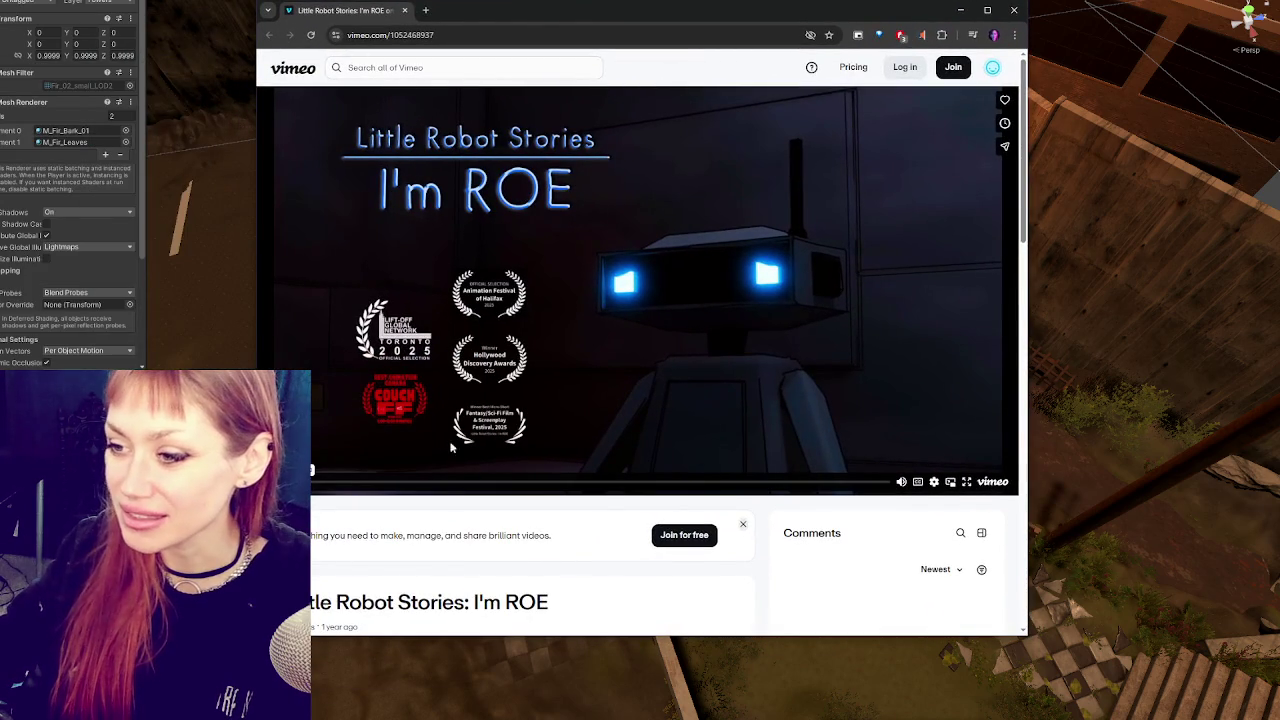
left_click(972, 482)
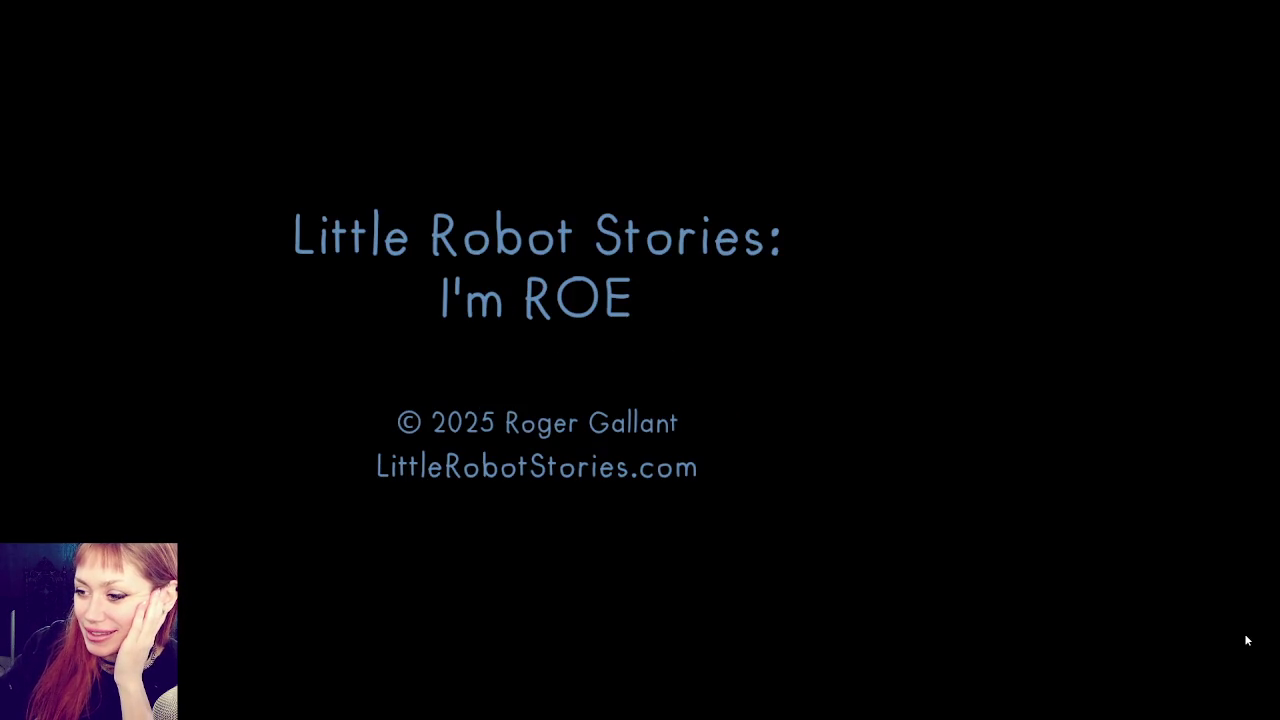
left_click(1225, 708)
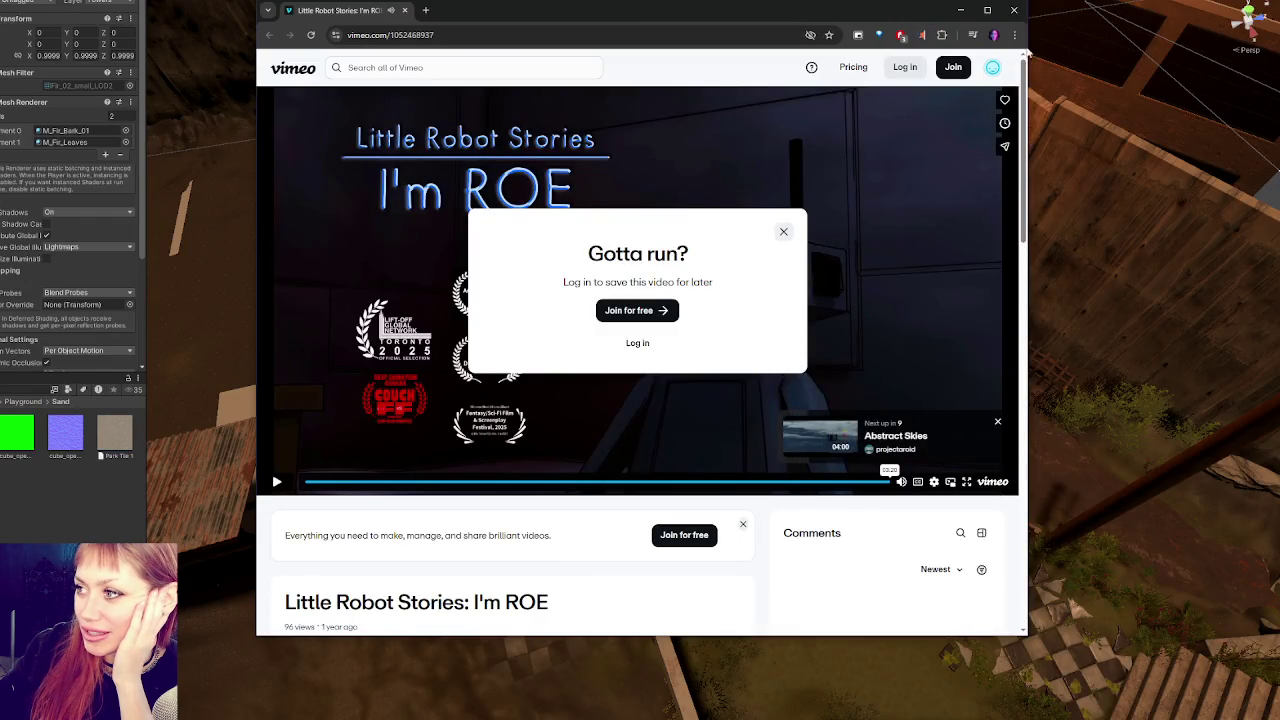
left_click(960, 10)
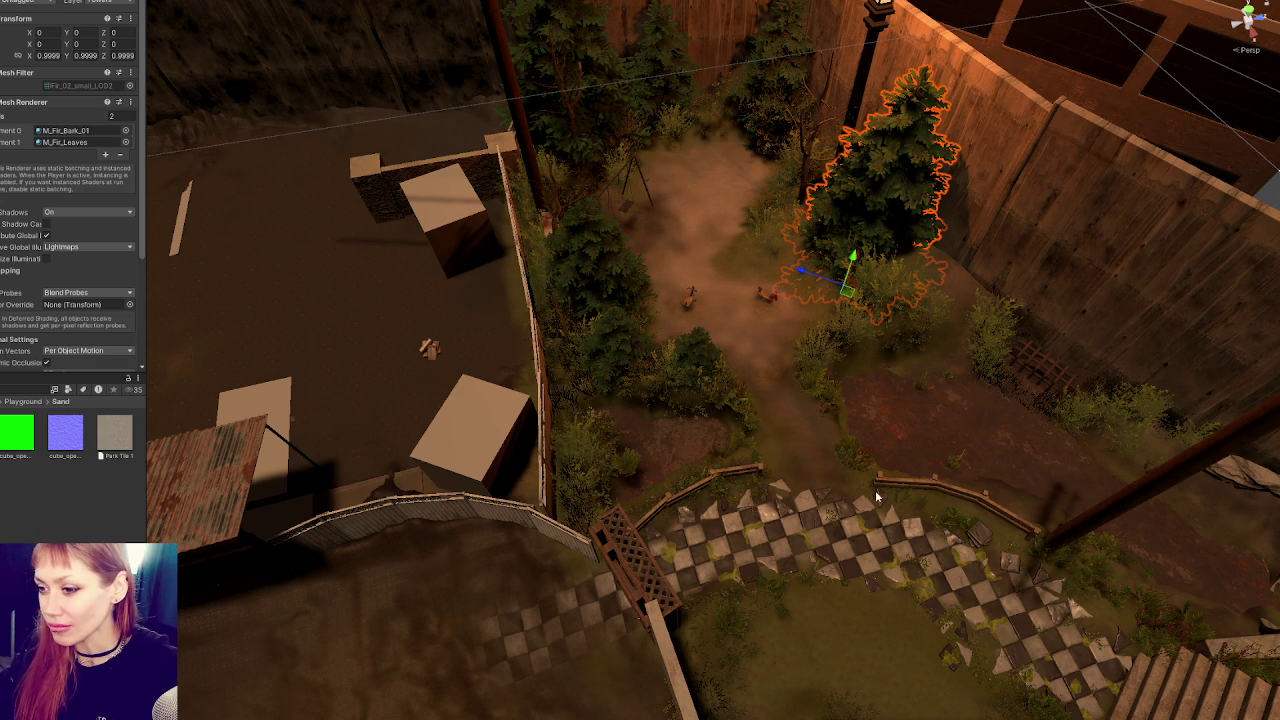
Deselect the fir, collapse the Inspector, and orbit to ground level toward the rocking horses.
mouse_move(830, 468)
left_mouse_down()
mouse_move(717, 380)
mouse_move(736, 409)
mouse_move(731, 360)
mouse_move(644, 407)
mouse_move(717, 414)
mouse_move(700, 400)
mouse_move(759, 395)
mouse_move(761, 374)
mouse_move(783, 385)
mouse_move(811, 359)
mouse_move(777, 337)
mouse_move(791, 360)
mouse_move(791, 340)
left_mouse_up()
left_click(511, 543)
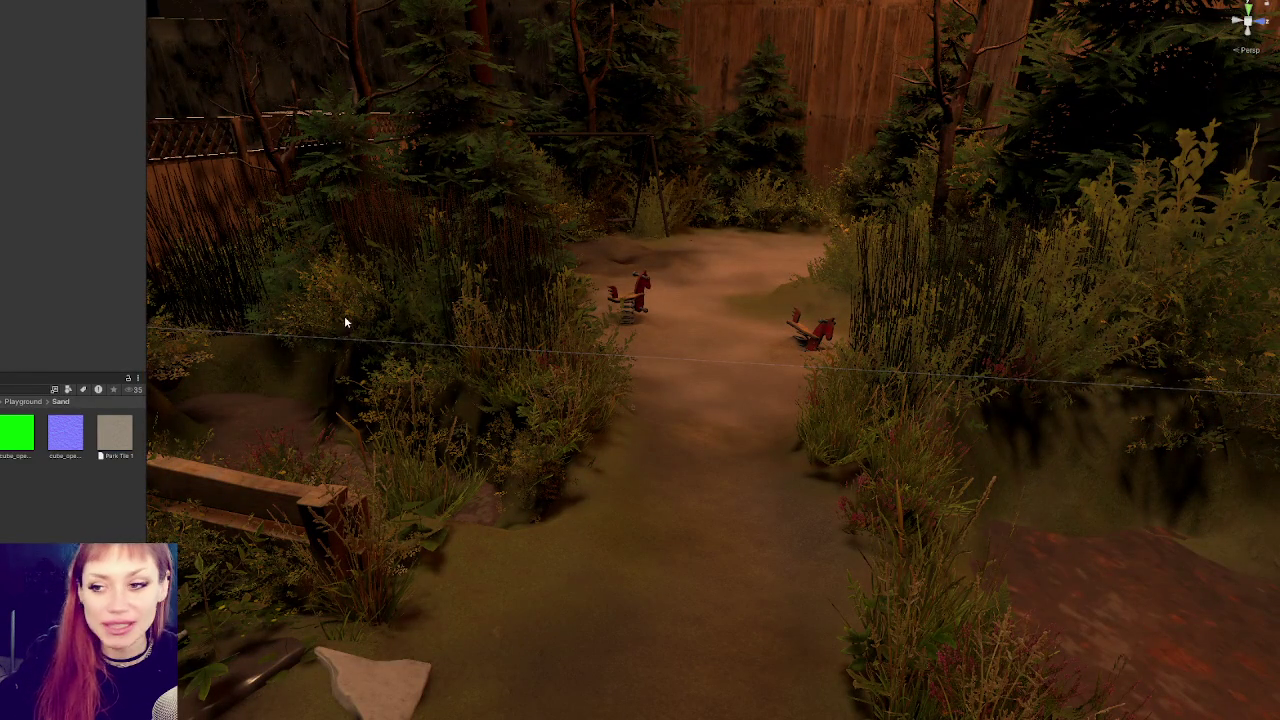
left_click_drag(144, 242, 2, 257)
mouse_move(417, 266)
left_mouse_down()
mouse_move(457, 280)
mouse_move(440, 266)
mouse_move(474, 266)
mouse_move(510, 290)
mouse_move(511, 277)
mouse_move(496, 286)
left_mouse_up()
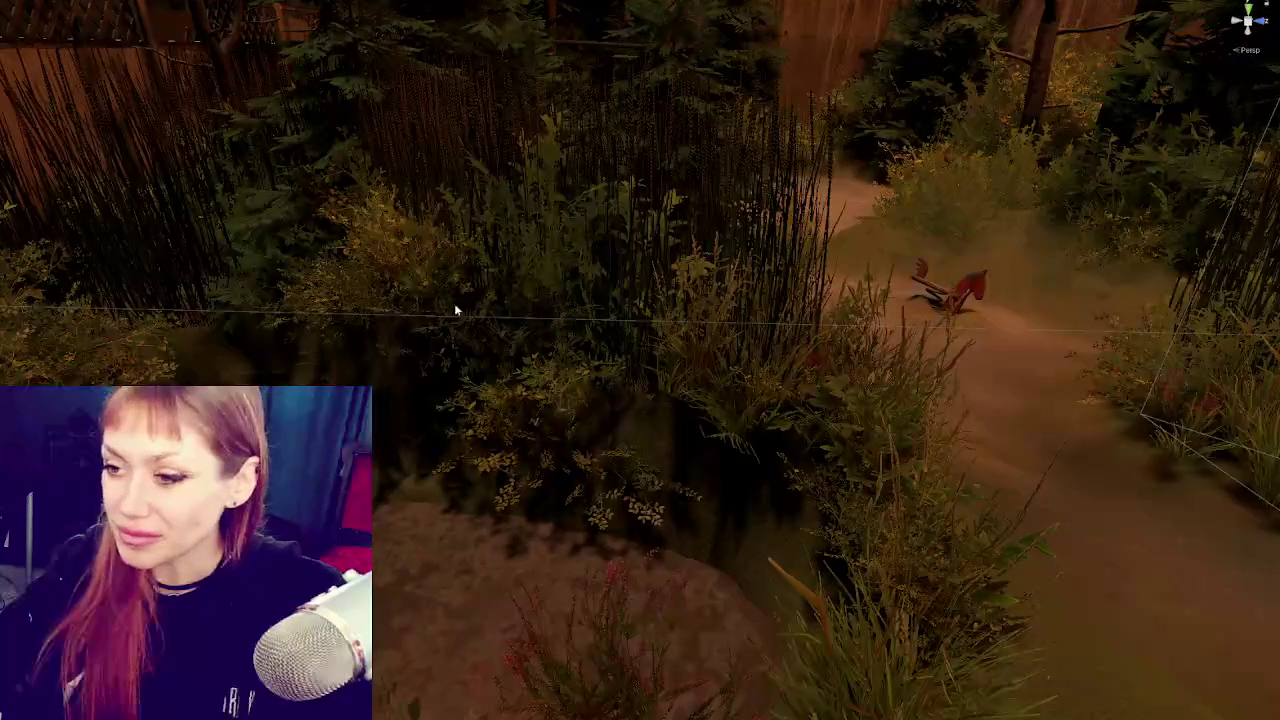
Select the grass plant beside the dirt path.
left_click(537, 397)
Lift the grass clump beside the path, rotate it toward the rocking horses, and frame it.
left_click(594, 374)
left_click(583, 398)
mouse_move(583, 398)
left_mouse_down()
mouse_move(578, 245)
mouse_move(571, 420)
mouse_move(598, 435)
mouse_move(580, 415)
mouse_move(586, 398)
mouse_move(659, 424)
mouse_move(660, 402)
mouse_move(768, 446)
left_mouse_up()
key("e")
key("w")
key("e")
mouse_move(644, 412)
left_mouse_down()
mouse_move(678, 427)
mouse_move(460, 300)
mouse_move(560, 330)
mouse_move(470, 340)
mouse_move(478, 362)
mouse_move(480, 323)
mouse_move(491, 374)
mouse_move(477, 303)
mouse_move(500, 413)
mouse_move(486, 357)
mouse_move(591, 383)
mouse_move(800, 399)
mouse_move(541, 456)
mouse_move(571, 505)
mouse_move(594, 508)
mouse_move(640, 495)
mouse_move(700, 445)
mouse_move(667, 443)
left_mouse_up()
key("w")
key("f")
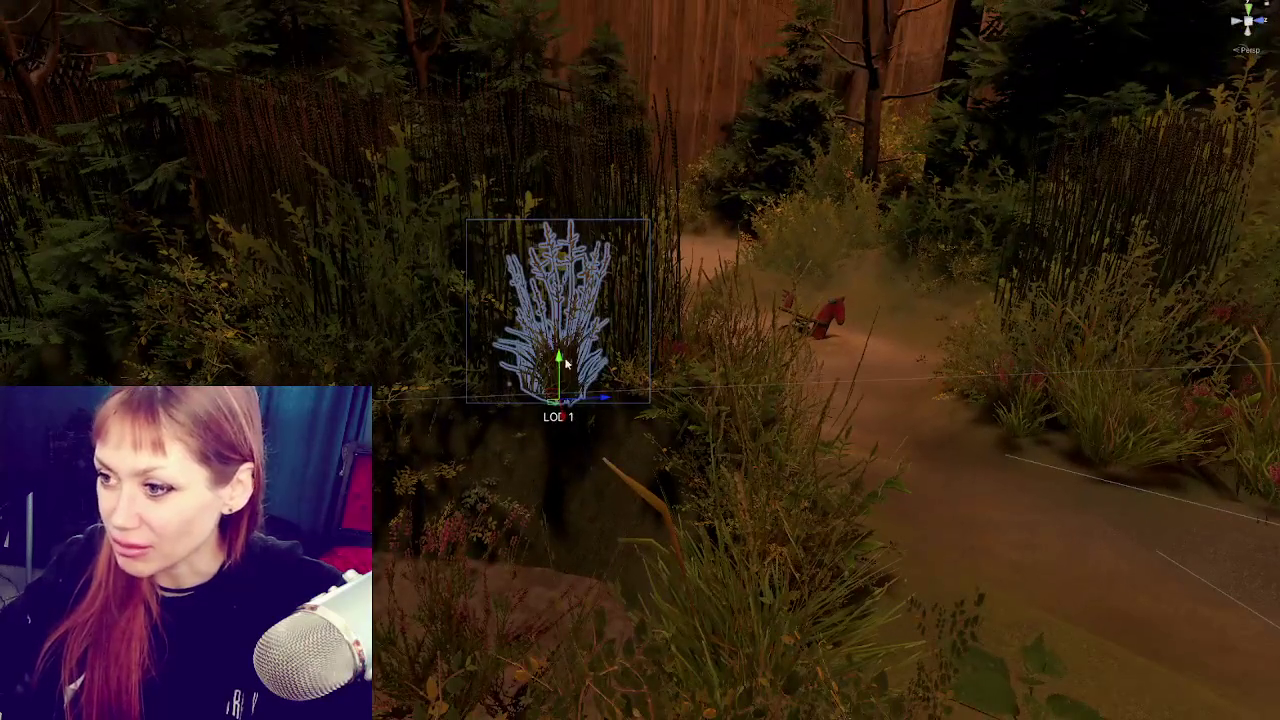
Fine-tune the grass plant's height and move the neighbouring tall plant into place.
mouse_move(566, 372)
left_mouse_down()
mouse_move(563, 491)
mouse_move(573, 401)
mouse_move(660, 401)
mouse_move(668, 440)
mouse_move(693, 407)
mouse_move(575, 375)
mouse_move(552, 409)
mouse_move(538, 354)
mouse_move(550, 345)
mouse_move(548, 392)
mouse_move(534, 400)
left_mouse_up()
left_click(662, 446)
left_click(662, 446)
key("f")
mouse_move(480, 459)
left_mouse_down()
mouse_move(545, 458)
mouse_move(538, 481)
mouse_move(531, 471)
mouse_move(543, 486)
mouse_move(530, 460)
mouse_move(519, 474)
mouse_move(509, 463)
mouse_move(658, 474)
mouse_move(529, 449)
left_mouse_up()
scroll(641, 454, "down", 10)
Scale down, shift right and rotate the round bush under the small fir.
left_click(533, 442)
left_click(533, 442)
left_click_drag(516, 396, 533, 432)
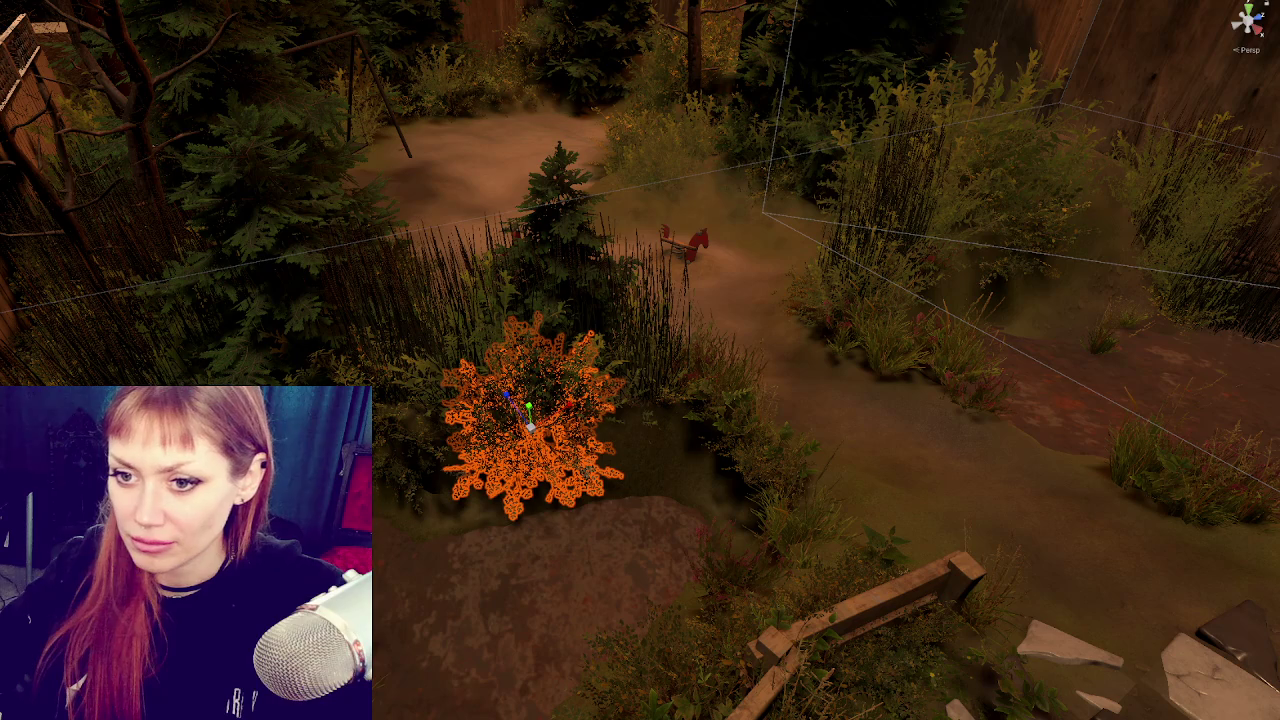
left_click(535, 432)
mouse_move(538, 432)
left_mouse_down()
mouse_move(510, 402)
mouse_move(600, 405)
left_mouse_up()
key("e")
mouse_move(600, 460)
left_mouse_down()
mouse_move(609, 468)
mouse_move(631, 449)
left_mouse_up()
key("w")
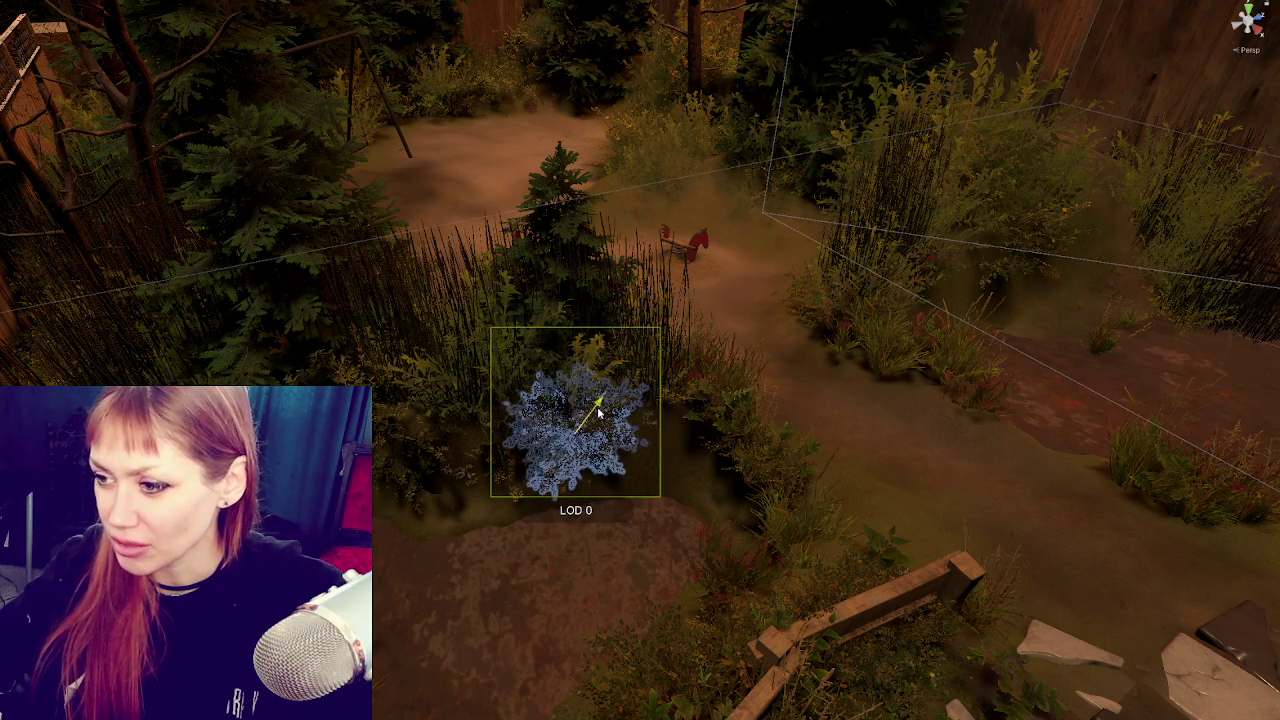
key("f")
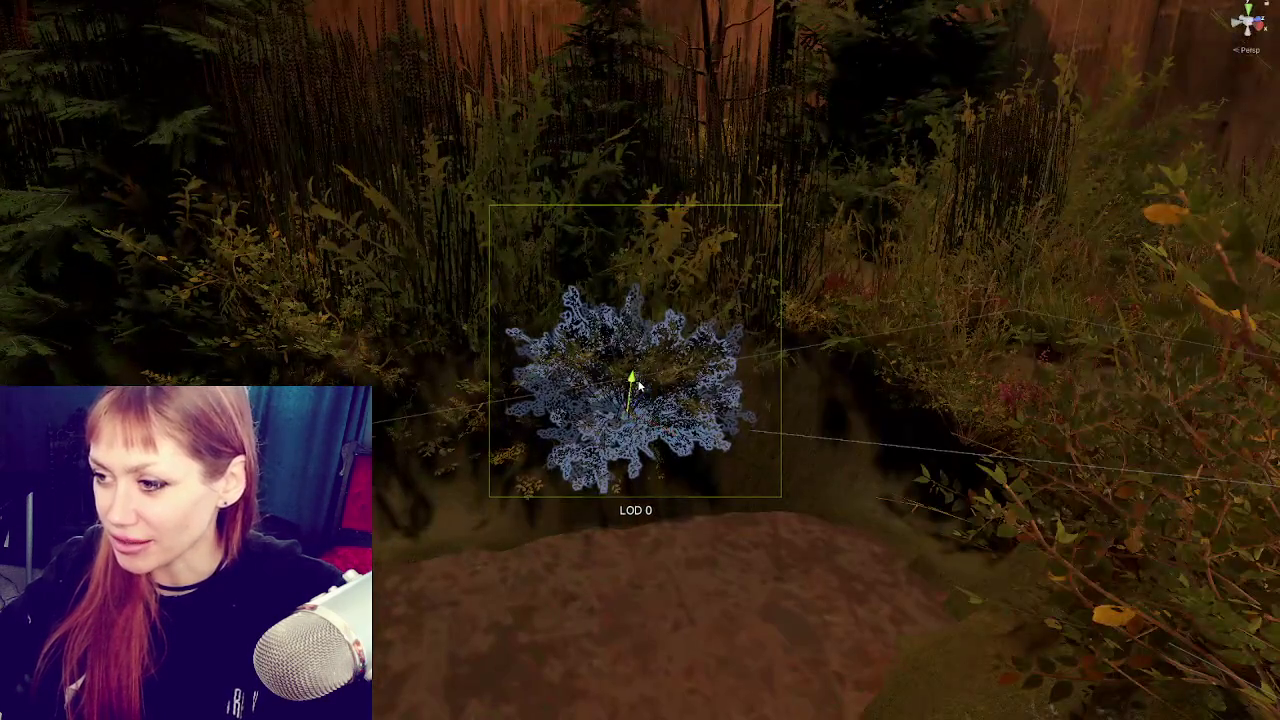
key("e")
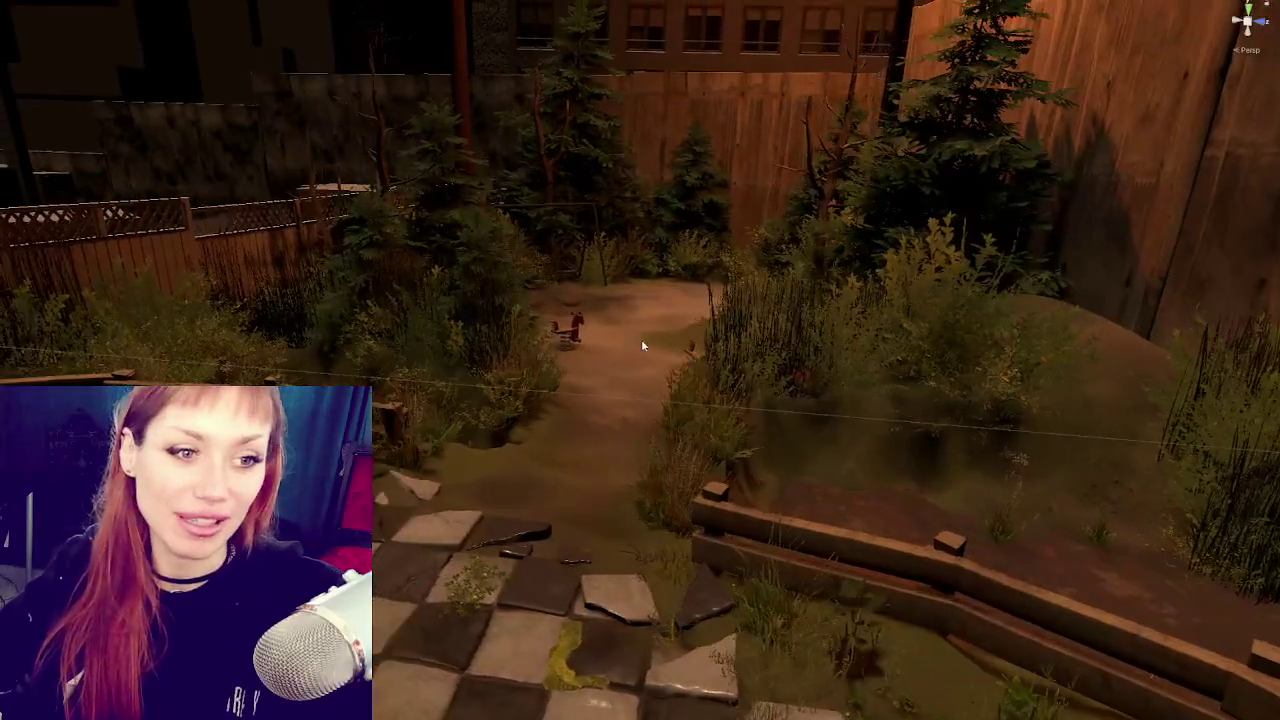
mouse_move(643, 346)
left_mouse_down()
mouse_move(640, 329)
mouse_move(685, 328)
left_mouse_up()
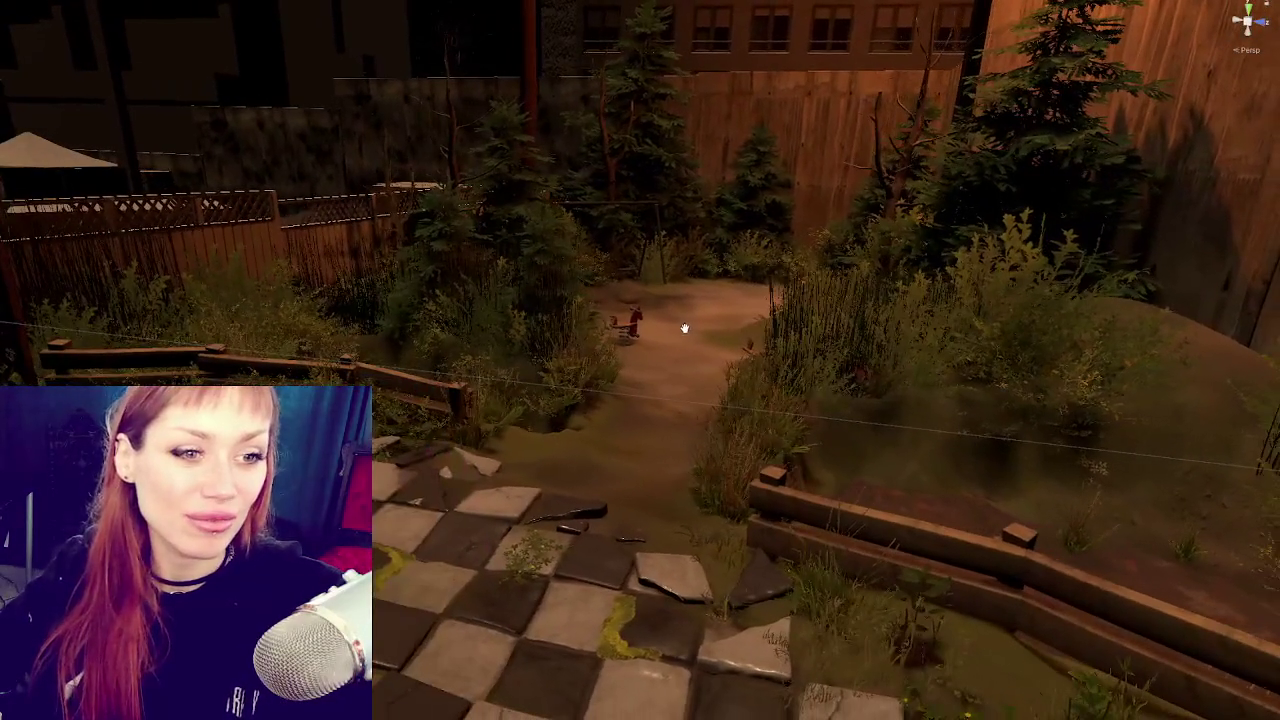
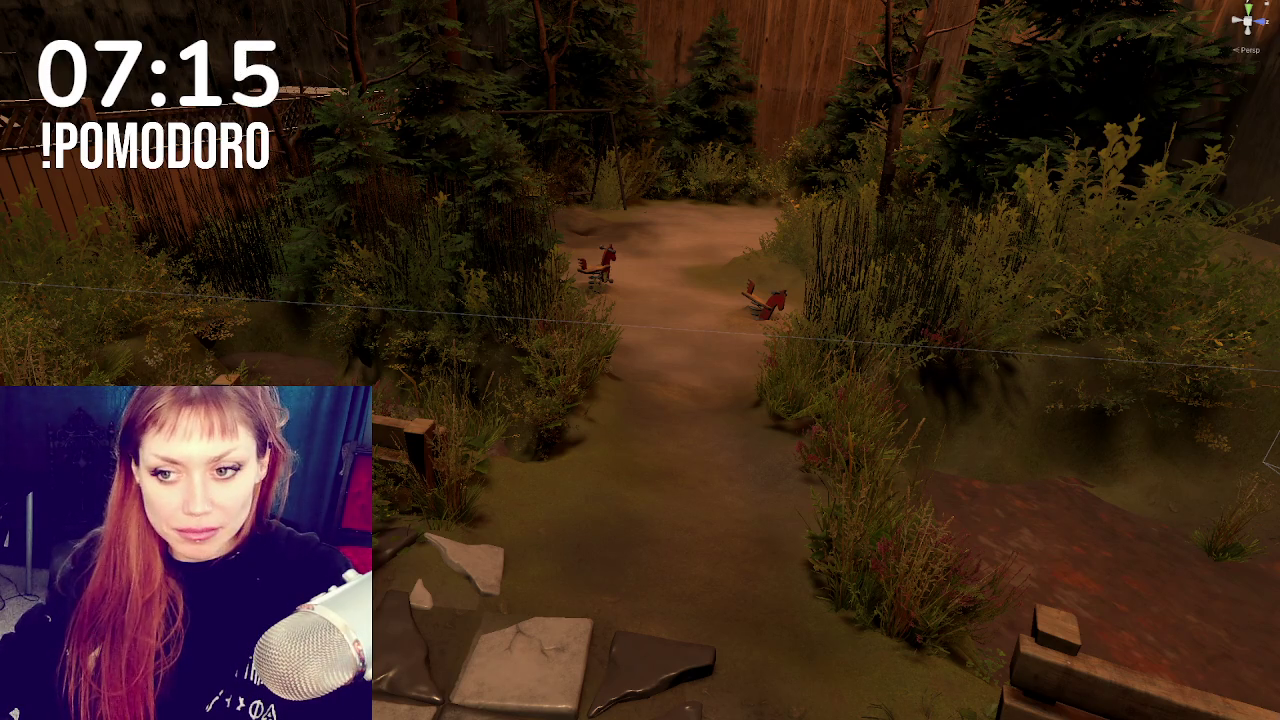
Widen the collapsed editor side panel and select the Terrain in the scene.
left_click_drag(2, 200, 276, 200)
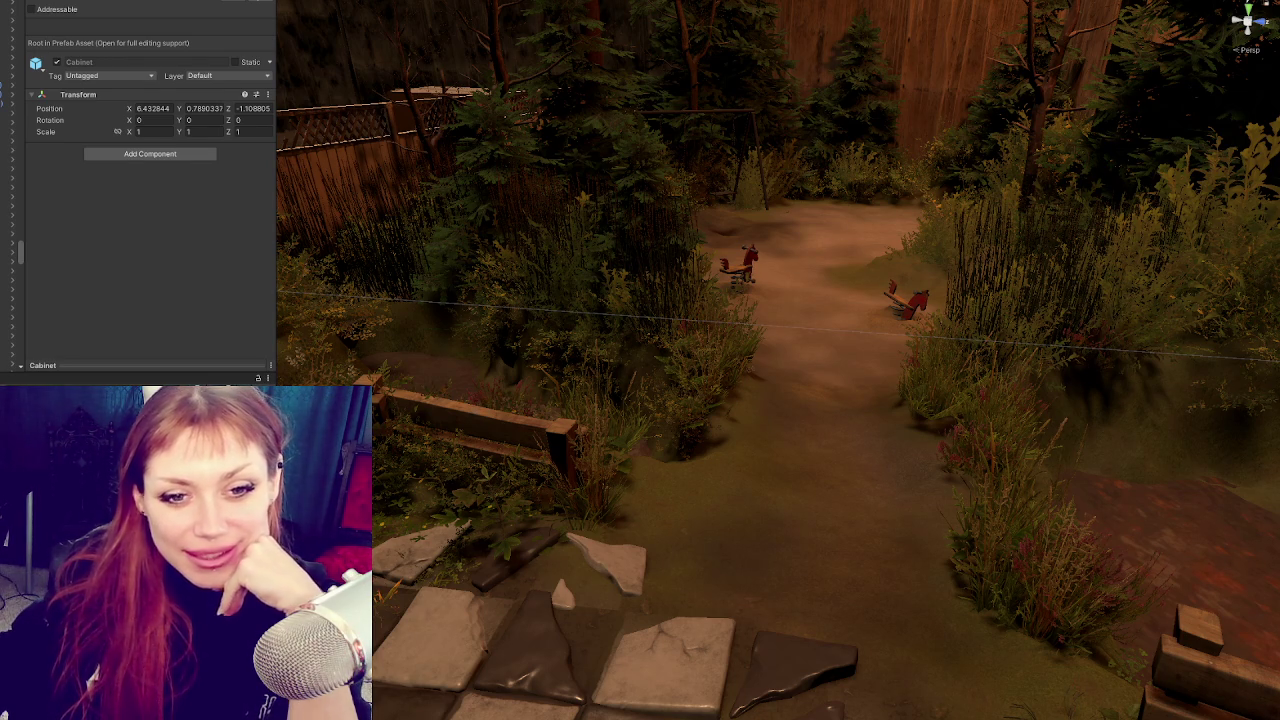
left_click(674, 430)
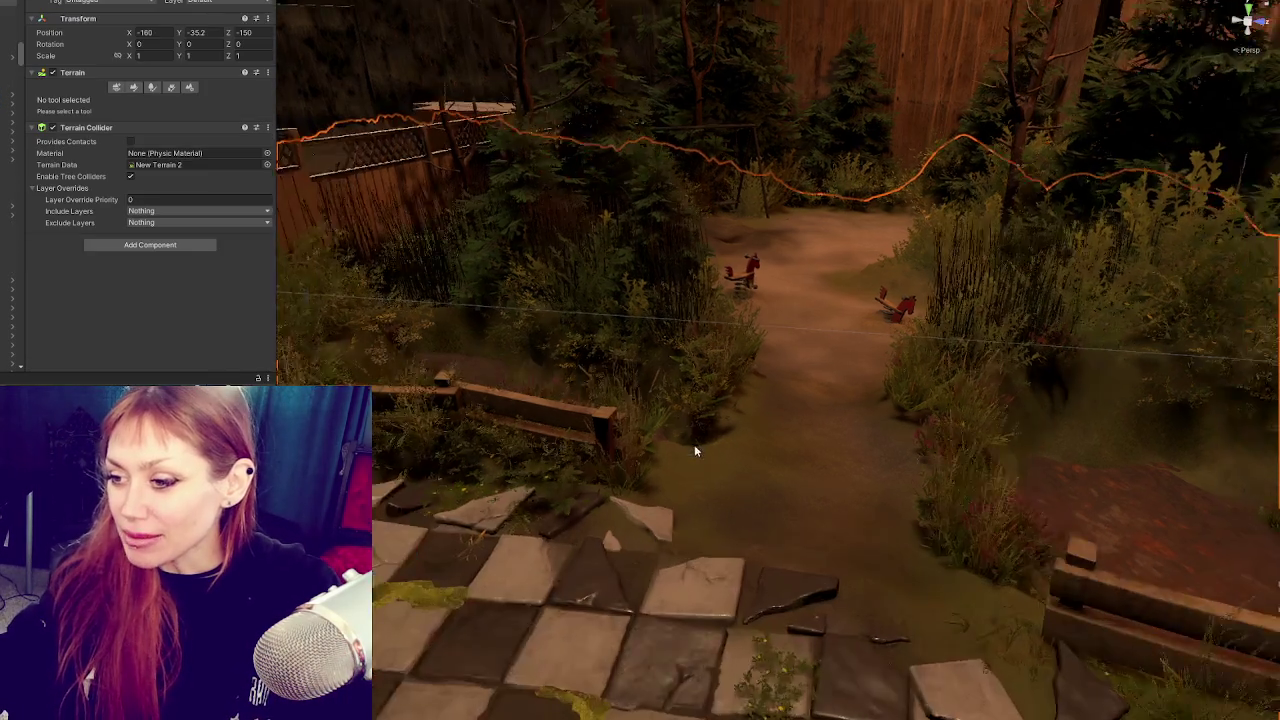
Move, turn and slightly shrink the bush beside the fence.
scroll(693, 443, "down", 3)
mouse_move(709, 463)
left_mouse_down()
mouse_move(903, 477)
mouse_move(634, 429)
left_mouse_up()
left_click(609, 384)
key("f")
mouse_move(609, 384)
left_mouse_down()
mouse_move(801, 447)
mouse_move(777, 434)
left_mouse_up()
key("e")
key("w")
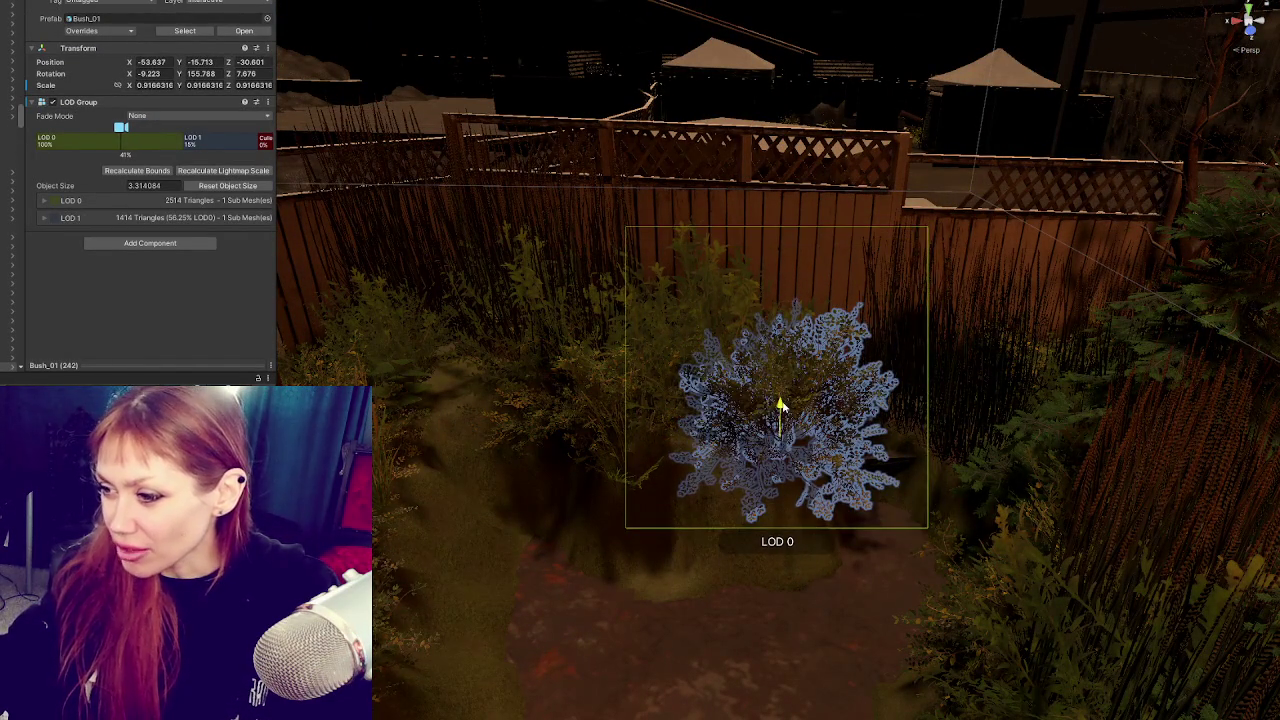
key("e")
mouse_move(781, 405)
left_mouse_down()
mouse_move(790, 420)
mouse_move(898, 393)
left_mouse_up()
key("w")
mouse_move(750, 432)
left_mouse_down()
mouse_move(783, 398)
mouse_move(760, 440)
mouse_move(808, 491)
mouse_move(828, 565)
mouse_move(786, 400)
mouse_move(800, 440)
mouse_move(853, 475)
left_mouse_up()
key("r")
key("e")
scroll(853, 475, "down", 3)
Shift the grass bush to a new spot and set up to rotate it.
left_click(649, 459)
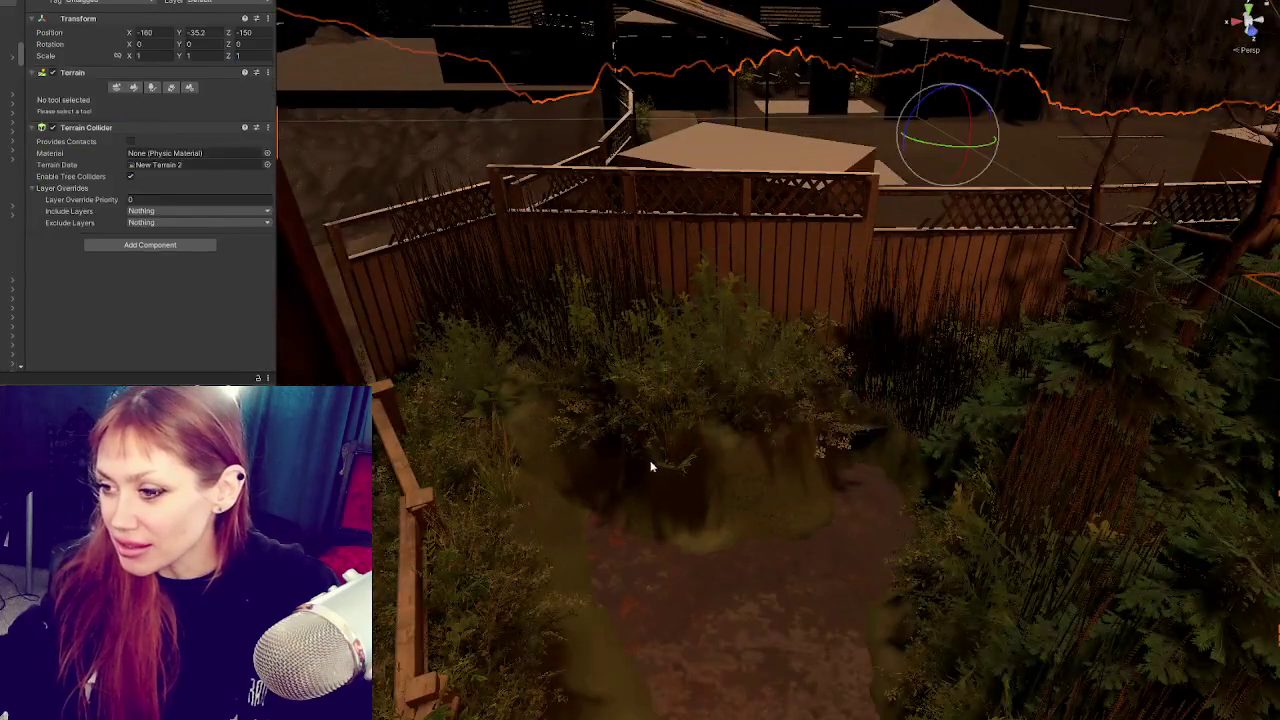
left_click(649, 459)
key("f")
mouse_move(781, 495)
left_mouse_down()
mouse_move(846, 443)
mouse_move(846, 380)
mouse_move(846, 423)
mouse_move(1138, 460)
mouse_move(771, 457)
left_mouse_up()
key("e")
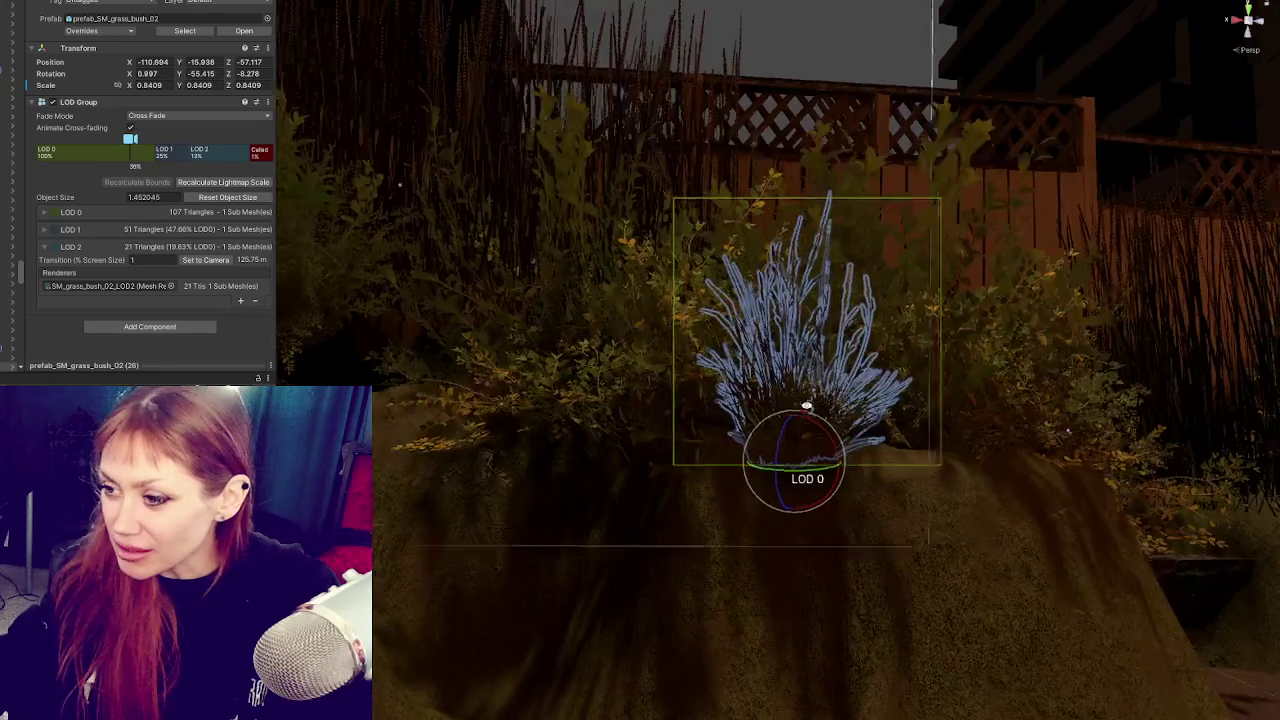
scroll(803, 423, "up", 3)
Push Bush_01 back slightly along Z, then tilt and turn it.
left_click(585, 425)
mouse_move(585, 425)
left_mouse_down()
mouse_move(853, 458)
mouse_move(905, 503)
left_mouse_up()
key("w")
mouse_move(1059, 556)
left_mouse_down()
mouse_move(843, 532)
mouse_move(812, 545)
left_mouse_up()
mouse_move(893, 548)
left_mouse_down()
mouse_move(874, 560)
mouse_move(889, 544)
mouse_move(951, 545)
mouse_move(818, 537)
mouse_move(820, 517)
mouse_move(930, 561)
left_mouse_up()
key("e")
mouse_move(775, 470)
left_mouse_down()
mouse_move(787, 440)
mouse_move(800, 525)
mouse_move(794, 500)
mouse_move(817, 457)
mouse_move(834, 457)
mouse_move(812, 465)
left_mouse_up()
key("w")
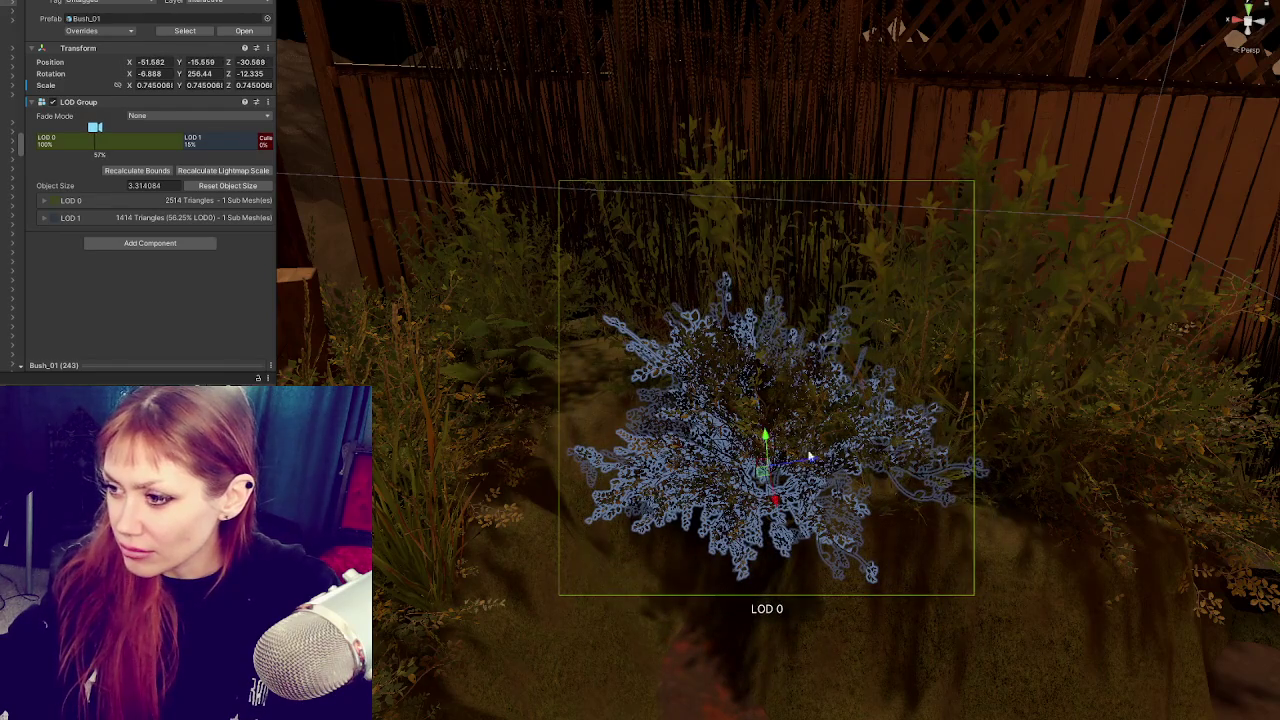
Pick out Bush_01 from the overlapping objects and terrain around it.
left_click(811, 463)
left_click(803, 426)
left_click(816, 423)
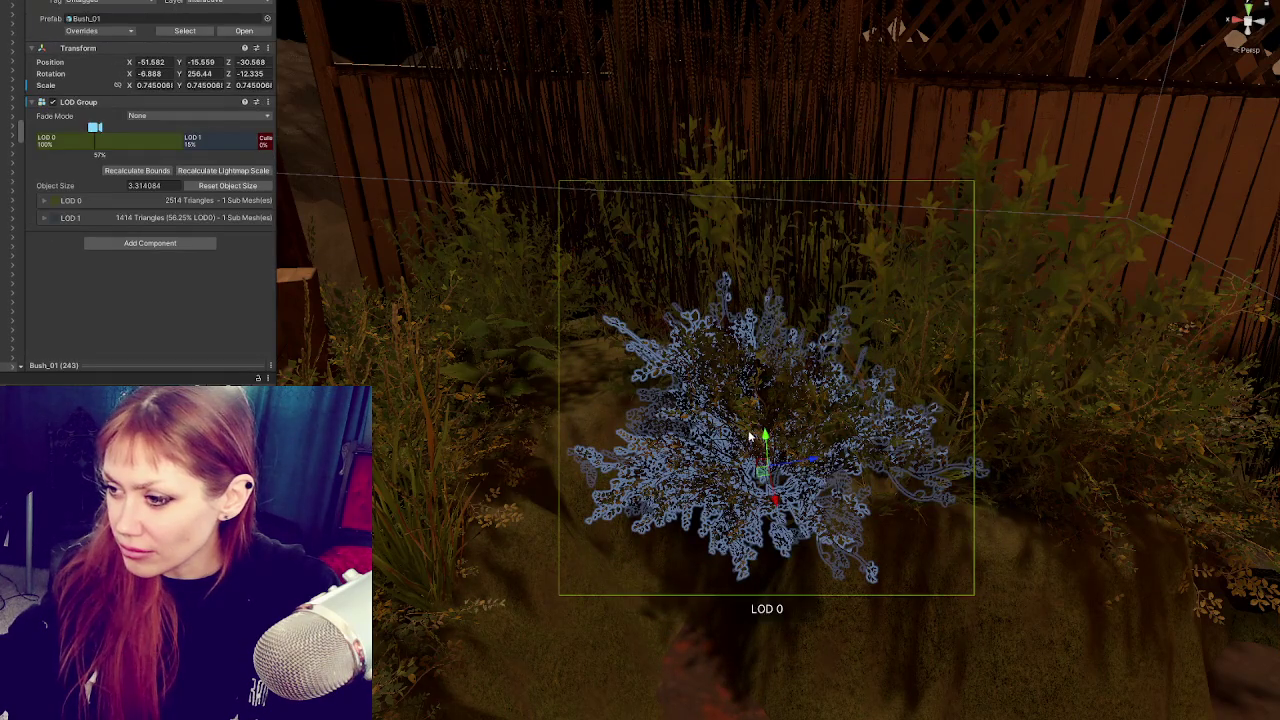
left_click(754, 434)
left_click(755, 426)
left_click(752, 418)
mouse_move(752, 418)
left_mouse_down()
mouse_move(922, 405)
mouse_move(797, 429)
mouse_move(781, 412)
mouse_move(814, 603)
mouse_move(649, 571)
mouse_move(814, 543)
mouse_move(804, 576)
mouse_move(914, 614)
mouse_move(817, 468)
left_mouse_up()
left_click(797, 429)
left_click(795, 467)
left_click(781, 412)
Select the Terrain and switch to Paint Terrain's Set Height tool.
left_click(914, 614)
left_click(135, 92)
left_click(99, 100)
left_click(60, 134)
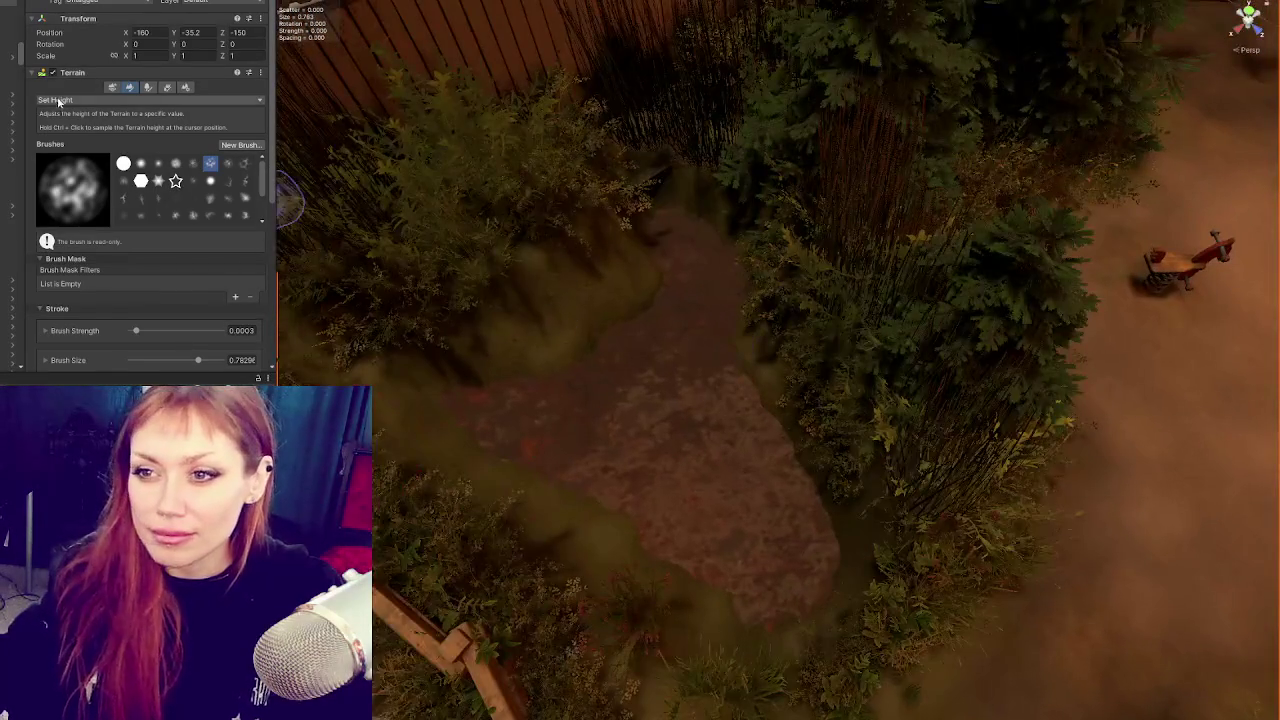
Switch to Smooth Height with brush size 0.843 and smooth the path-edge ridges.
left_click(58, 101)
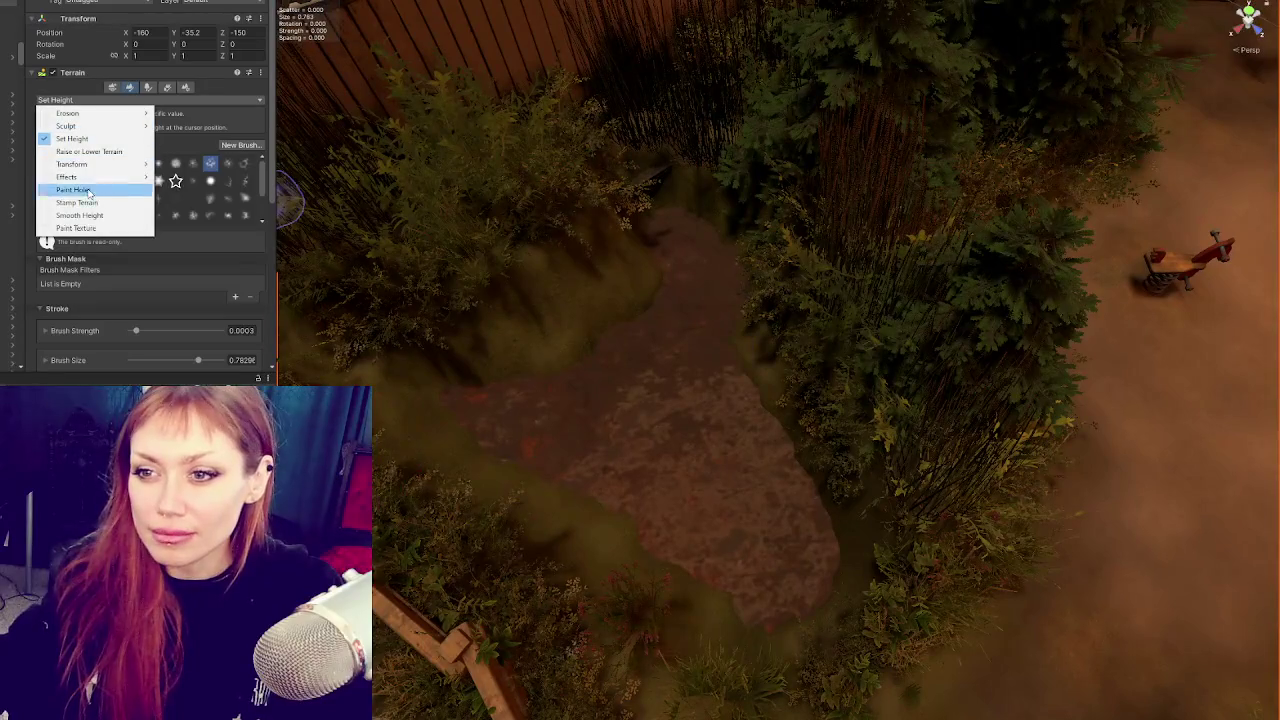
left_click(62, 215)
left_click_drag(141, 346, 135, 346)
mouse_move(604, 342)
left_mouse_down()
mouse_move(643, 243)
mouse_move(409, 394)
mouse_move(543, 503)
mouse_move(728, 380)
mouse_move(811, 557)
mouse_move(1148, 400)
mouse_move(663, 428)
mouse_move(708, 522)
left_mouse_up()
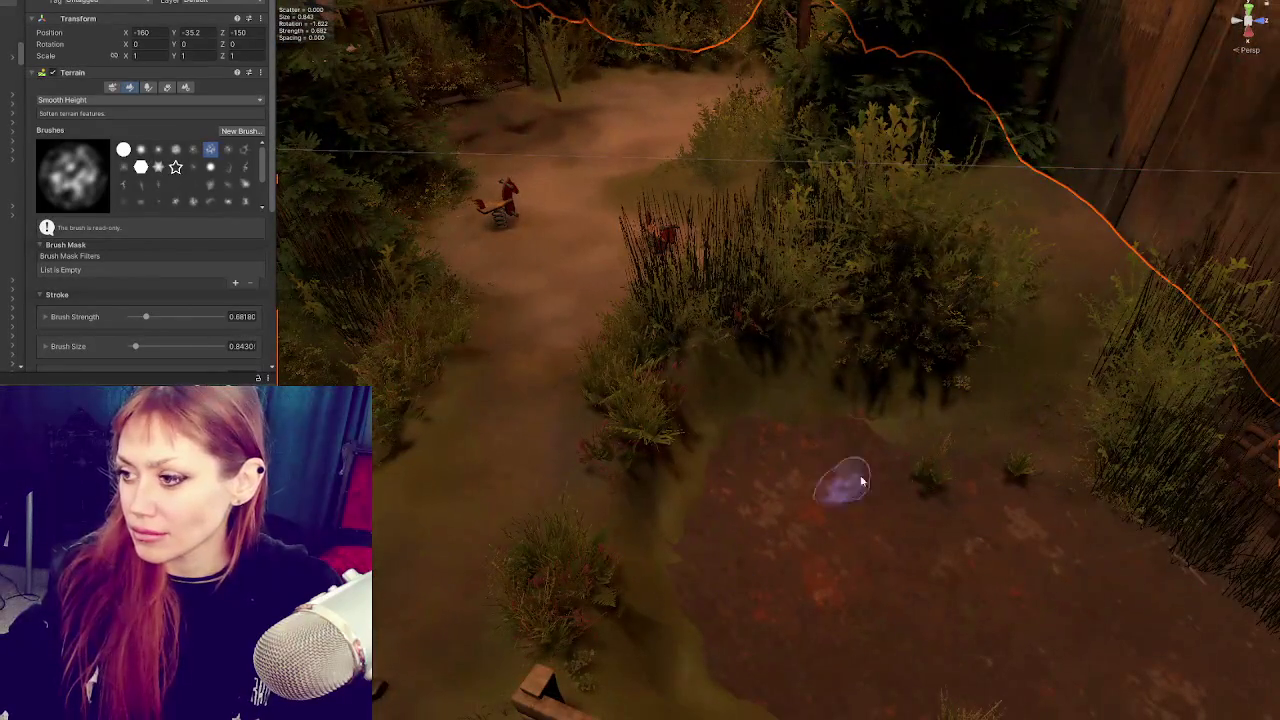
mouse_move(848, 423)
left_mouse_down()
mouse_move(894, 451)
mouse_move(823, 429)
mouse_move(931, 385)
mouse_move(823, 286)
mouse_move(829, 308)
mouse_move(774, 346)
mouse_move(823, 531)
mouse_move(846, 486)
mouse_move(517, 262)
left_mouse_up()
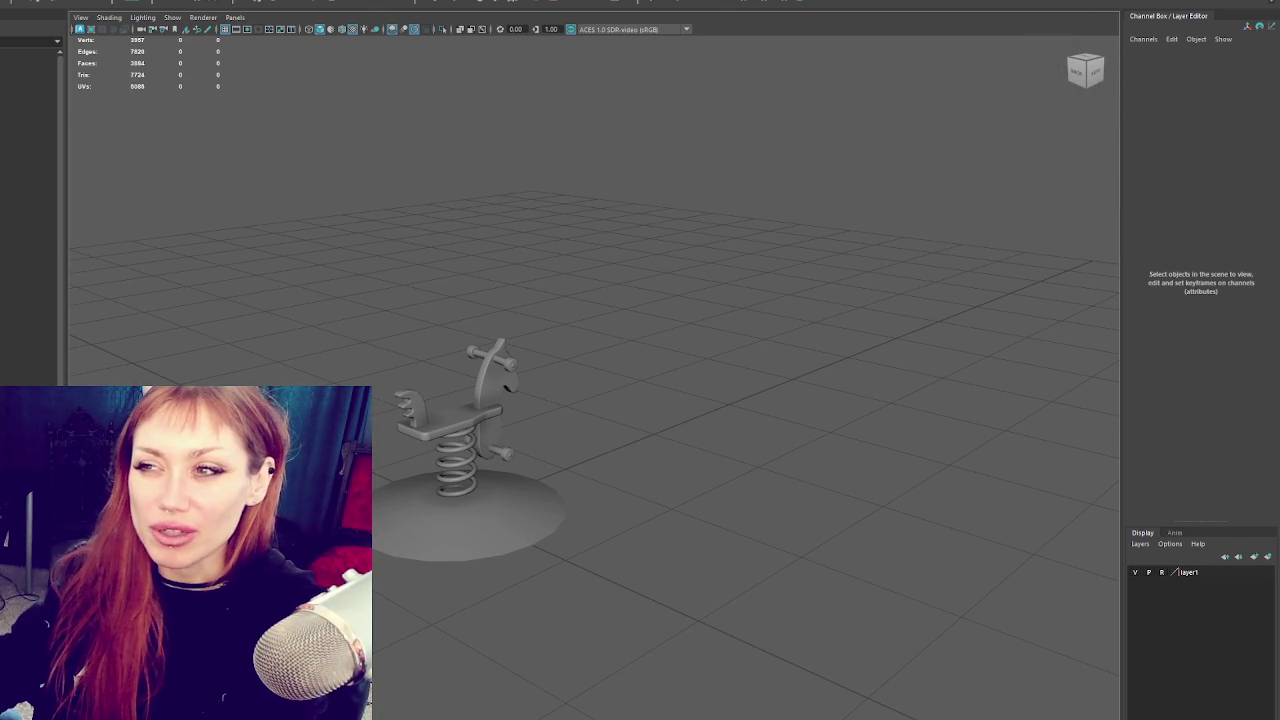
left_click(467, 424)
mouse_move(890, 381)
left_mouse_down()
mouse_move(740, 407)
mouse_move(774, 408)
left_mouse_up()
mouse_move(596, 342)
left_mouse_down()
mouse_move(651, 306)
mouse_move(606, 323)
mouse_move(621, 346)
left_mouse_up()
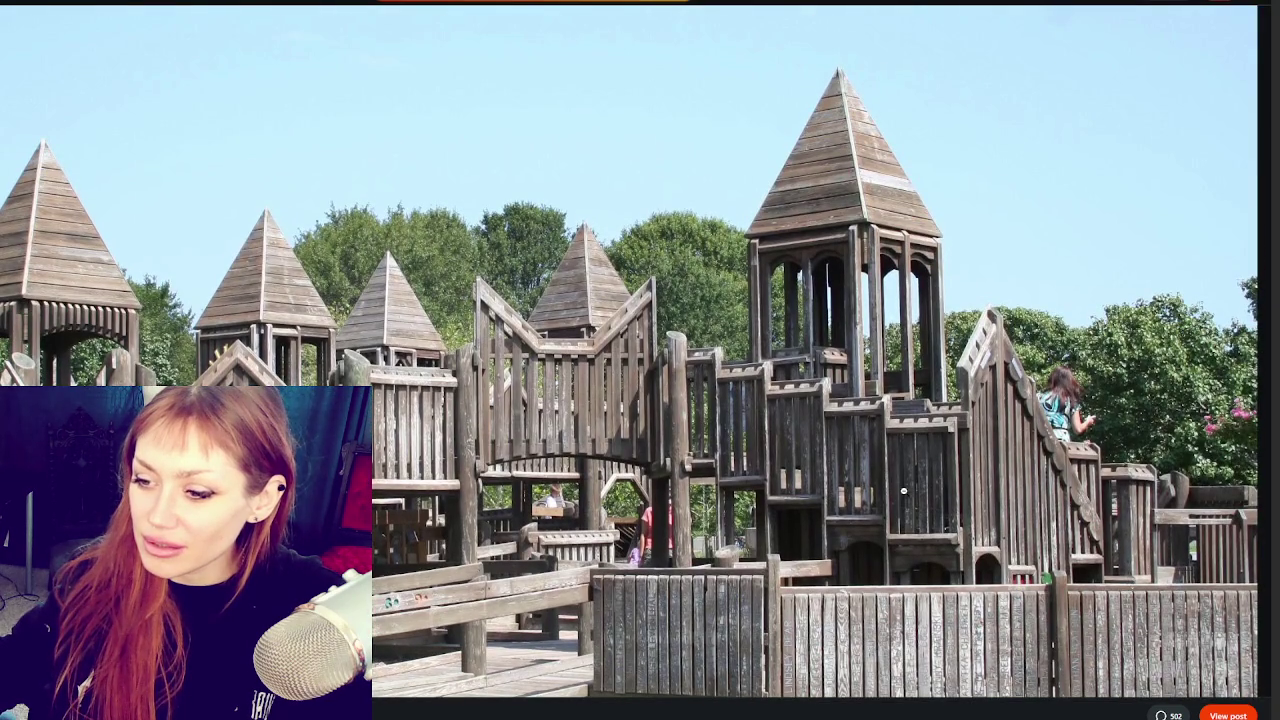
Scroll down through the wooden castle playground reference photo.
scroll(903, 491, "down", 1)
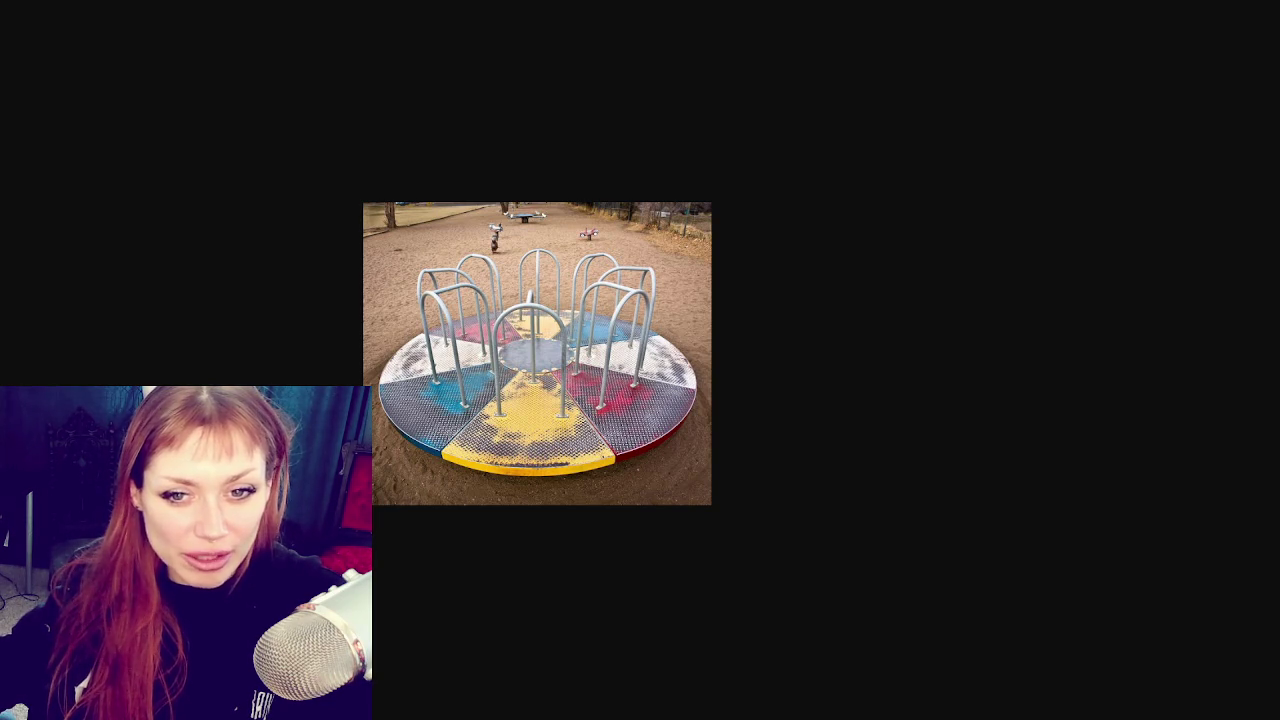
Advance to the red-and-yellow merry-go-round reference photo.
key("Right")
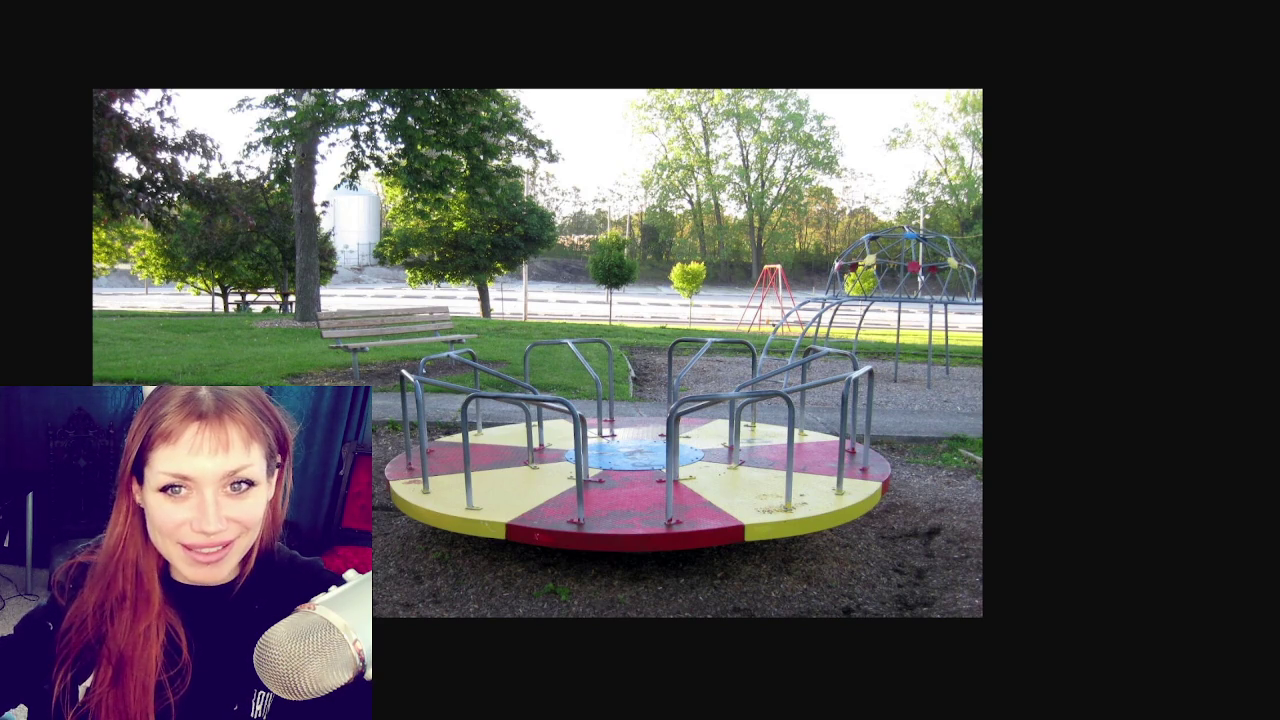
Advance to the swing set reference photo.
key("Right")
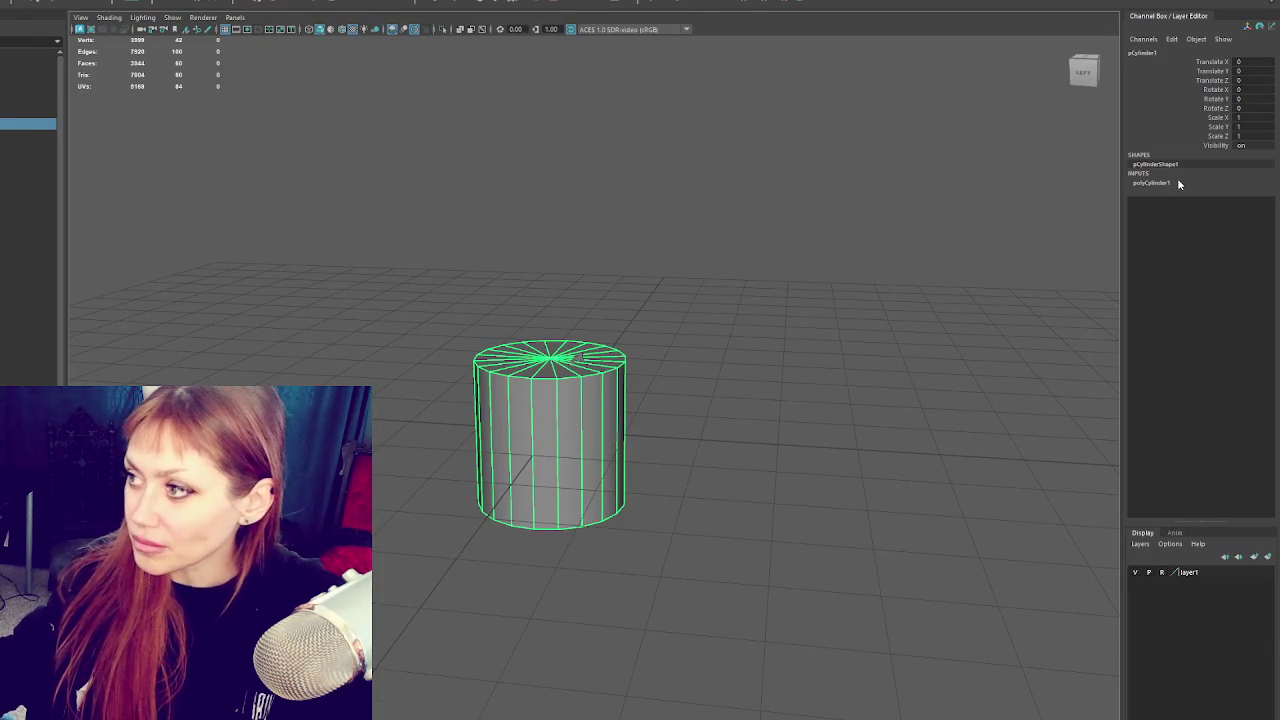
Set the cylinder's height subdivisions to 5 and sides to 8.
left_click(1177, 182)
left_click(1255, 228)
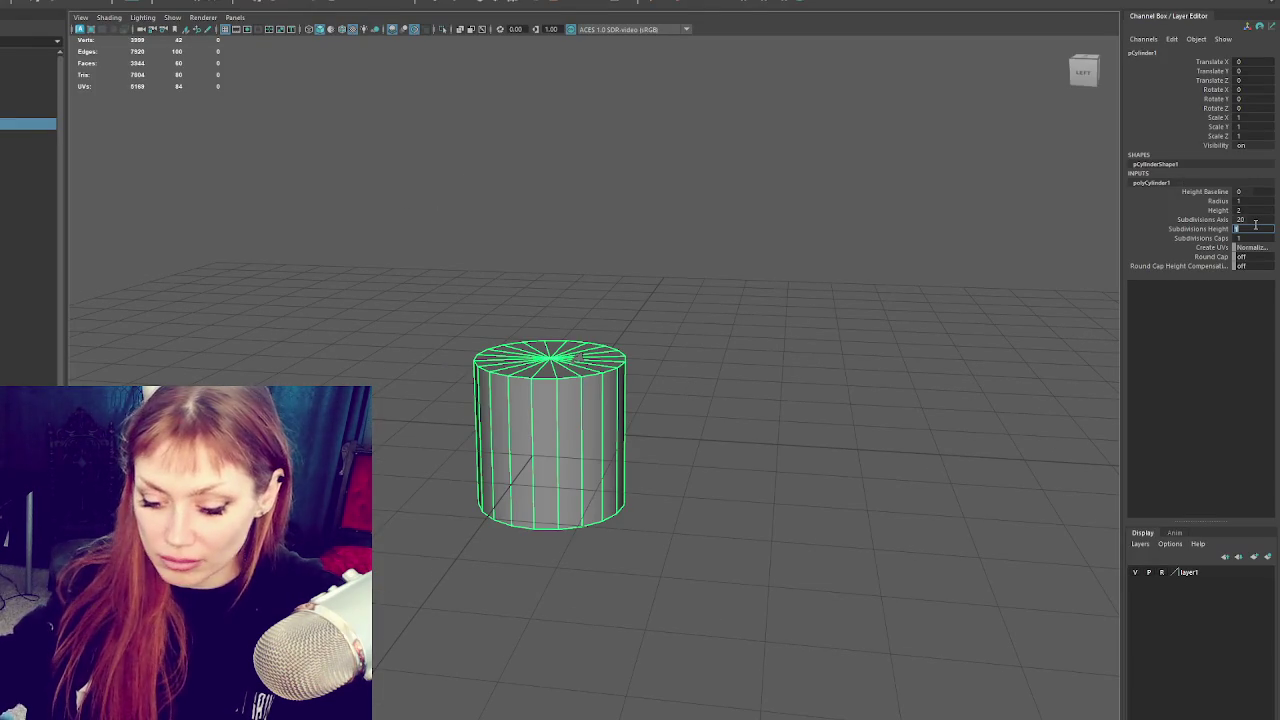
type("5")
key("Return")
key("ctrl+z")
left_click(1257, 219)
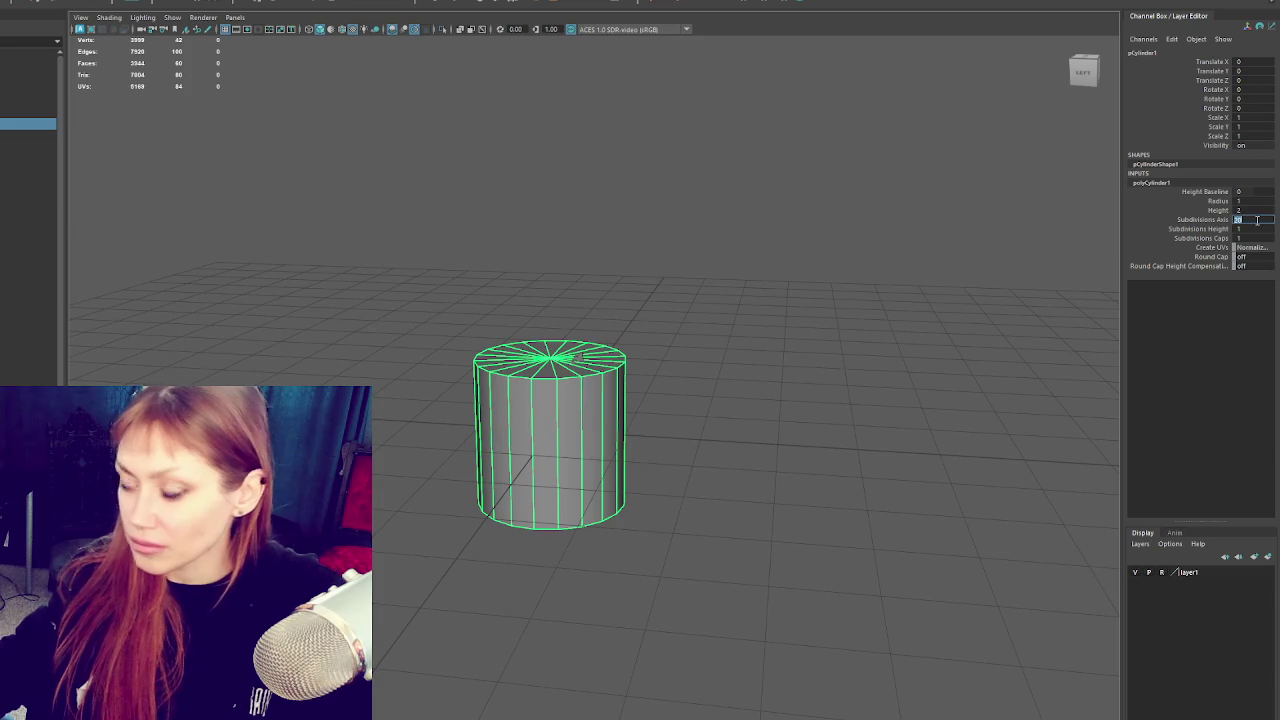
type("8")
key("Return")
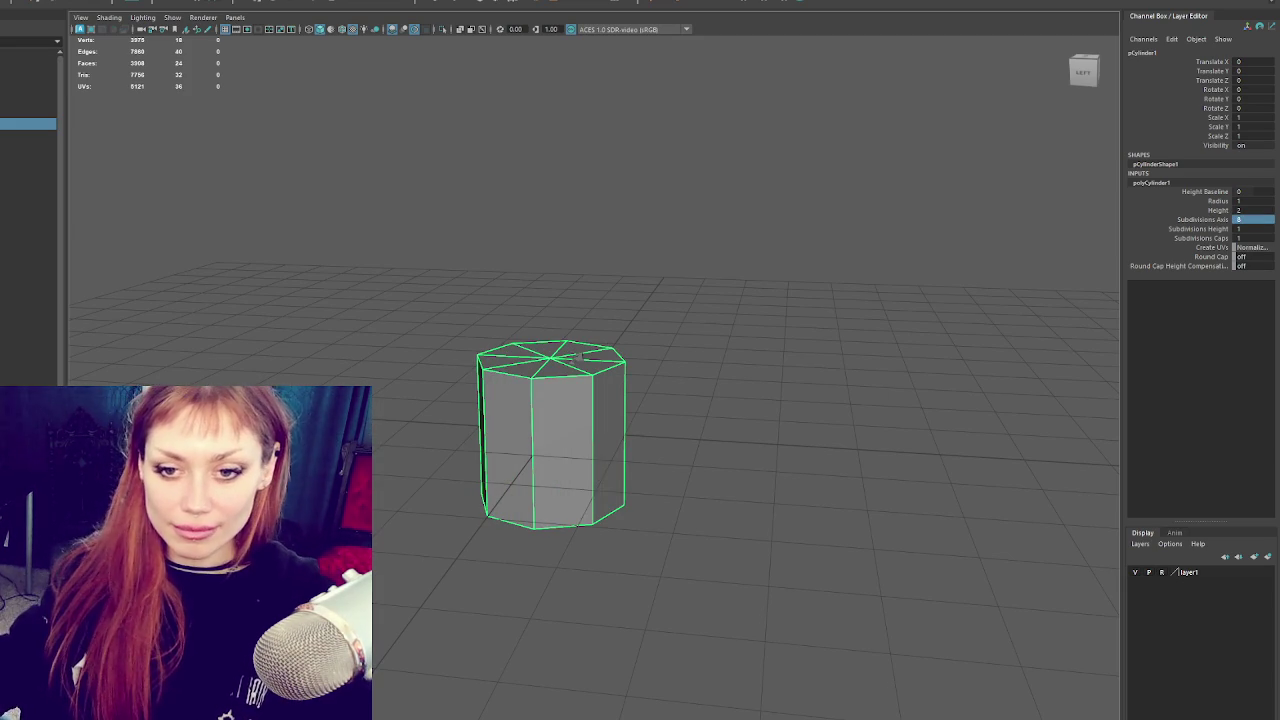
Scale the cylinder down uniformly, first to 0.205 and then to 0.096.
scroll(471, 431, "up", 2)
left_click(565, 420)
left_click(641, 362)
key("r")
left_click(646, 380)
left_click_drag(456, 453, 408, 445)
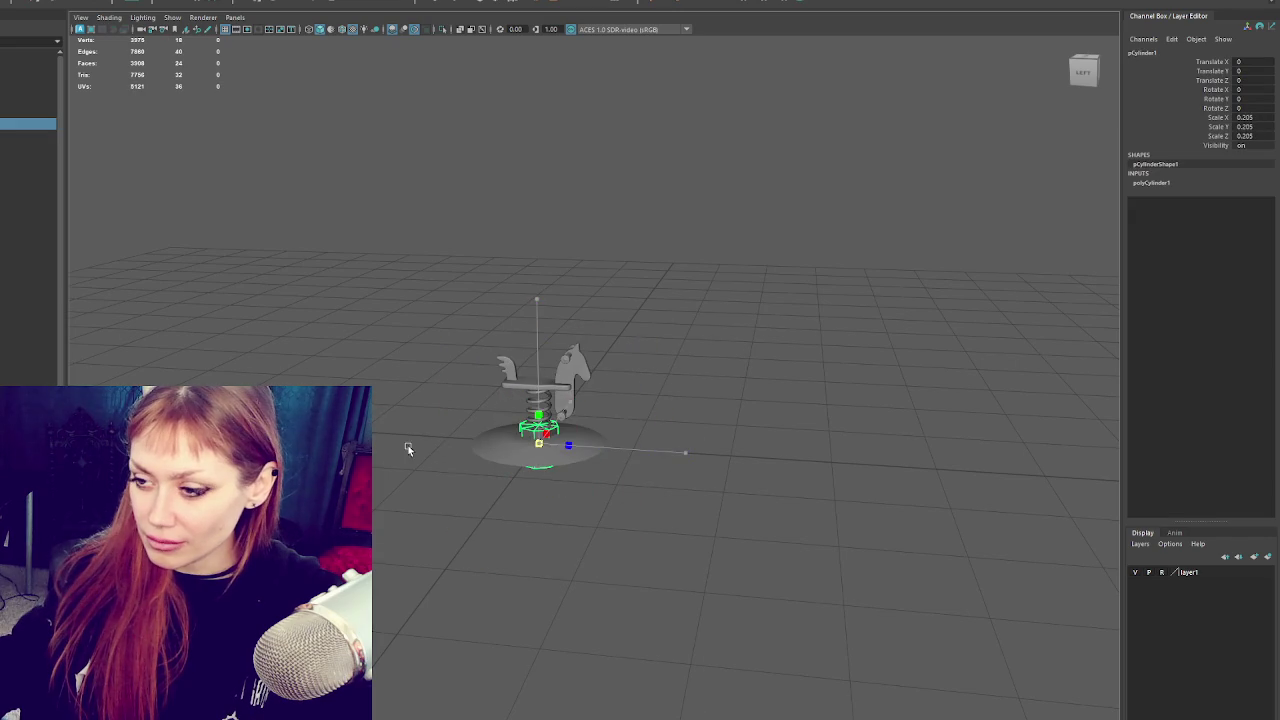
left_click(537, 299)
left_click_drag(538, 443, 505, 445)
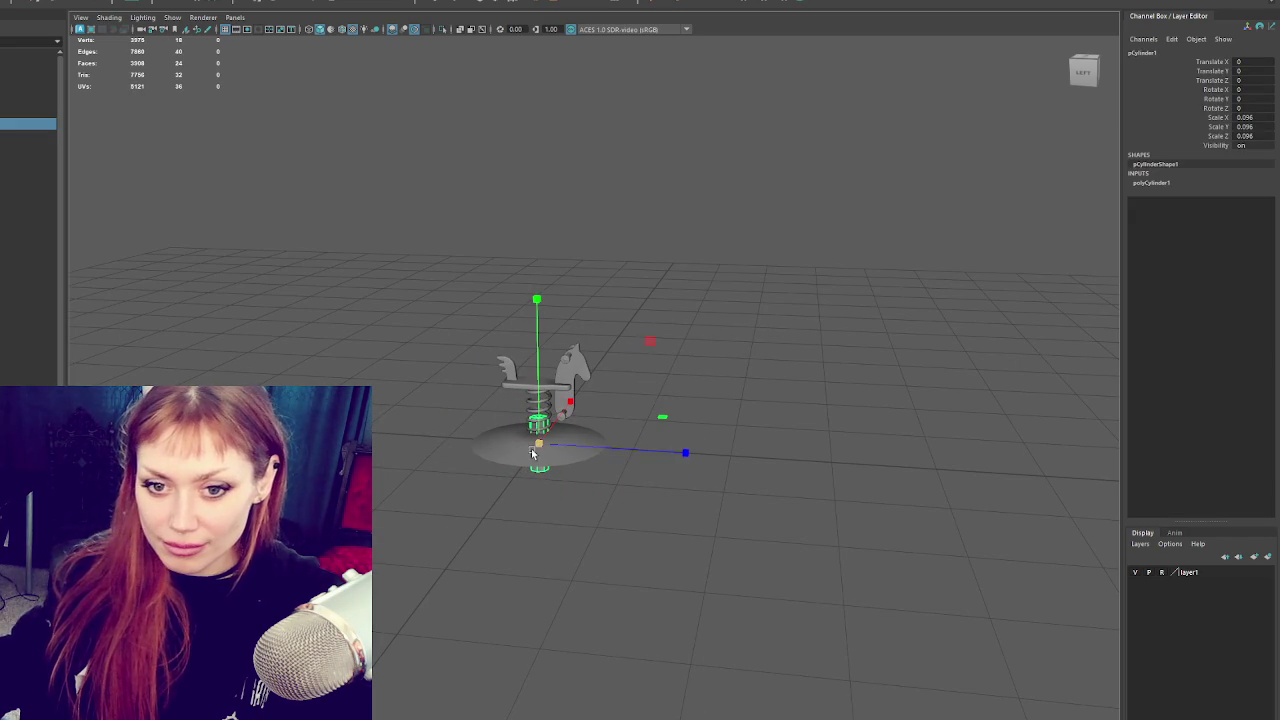
Thin the pole through the horse, lay it horizontal and raise it above the horse.
left_click_drag(546, 386, 583, 91)
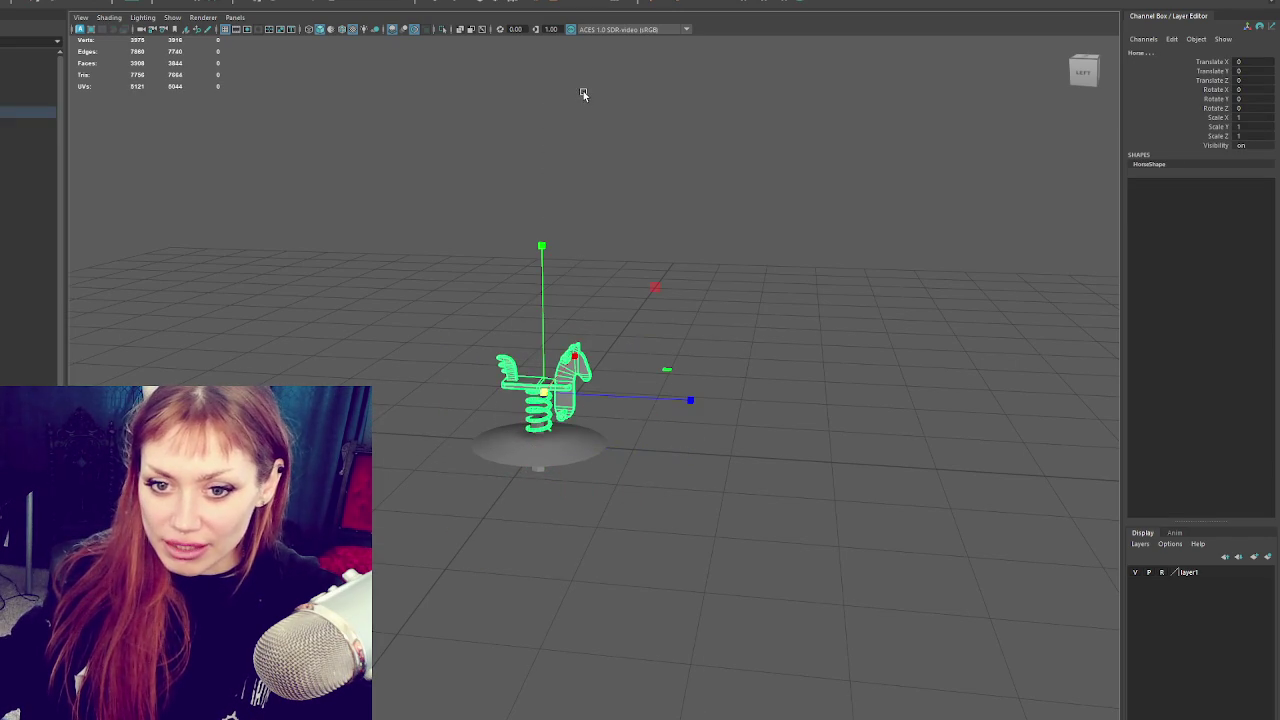
left_click(588, 157)
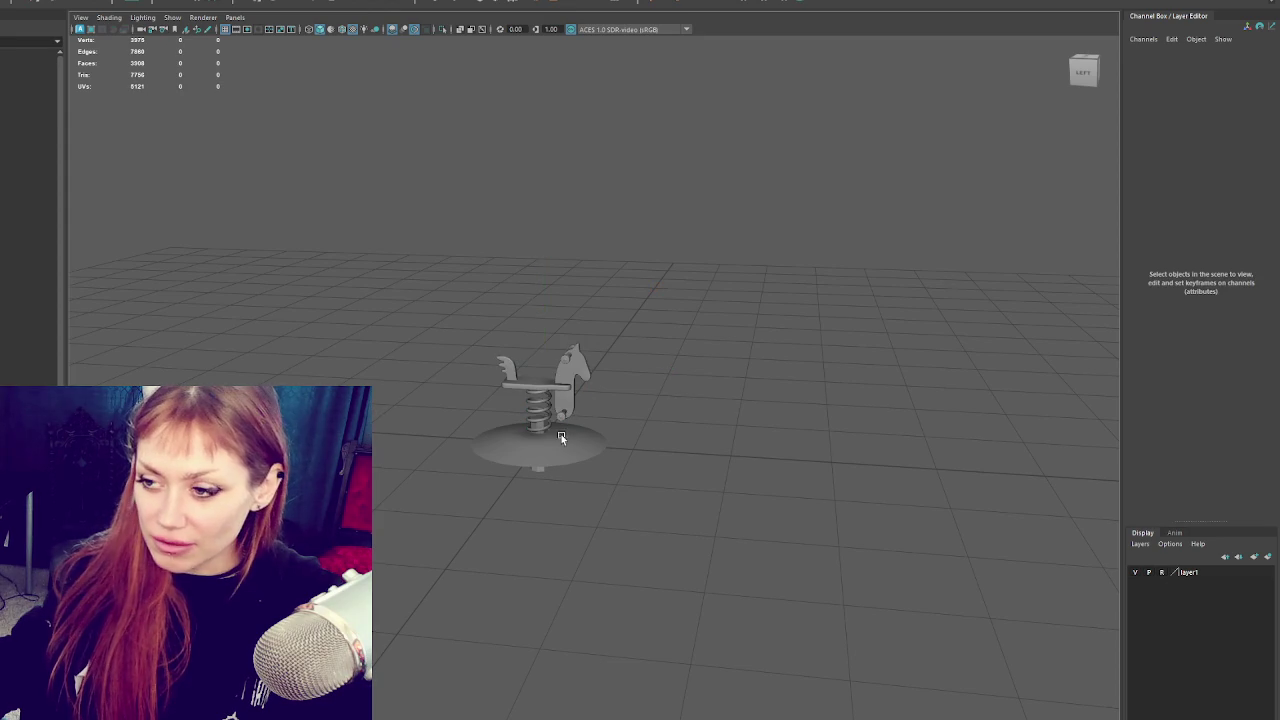
left_click(544, 472)
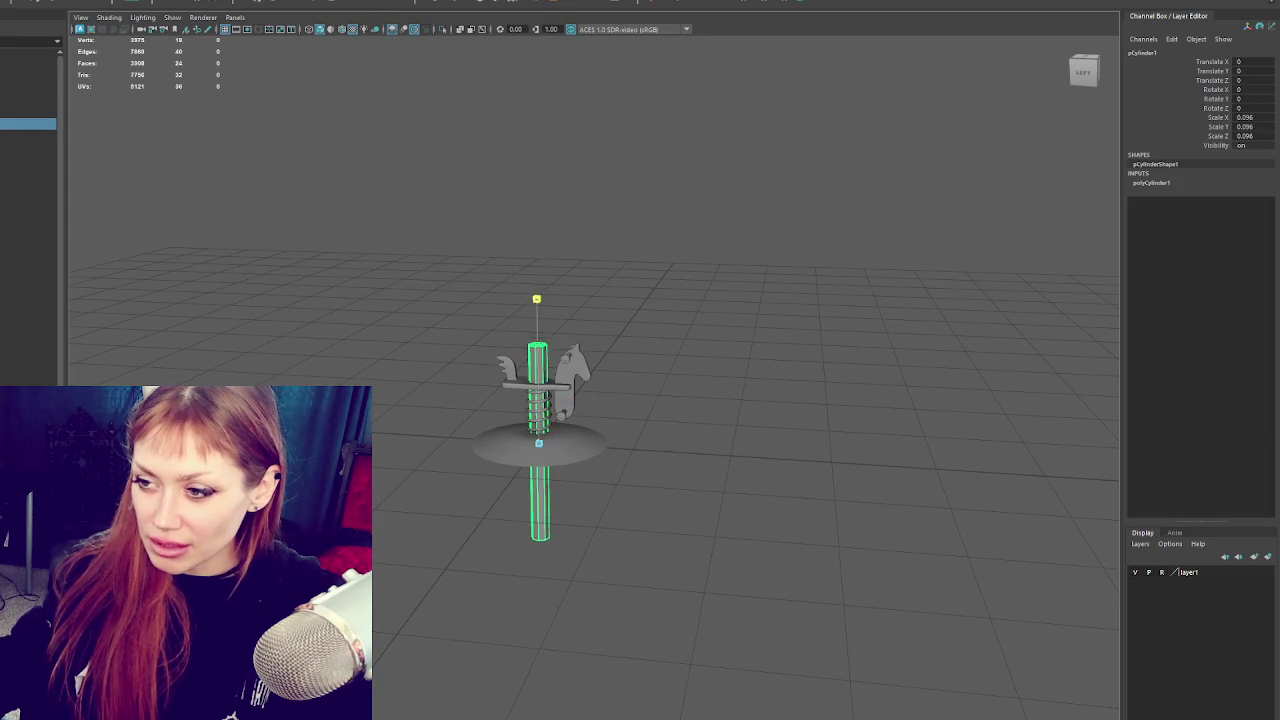
key("r")
left_click_drag(539, 443, 554, 200)
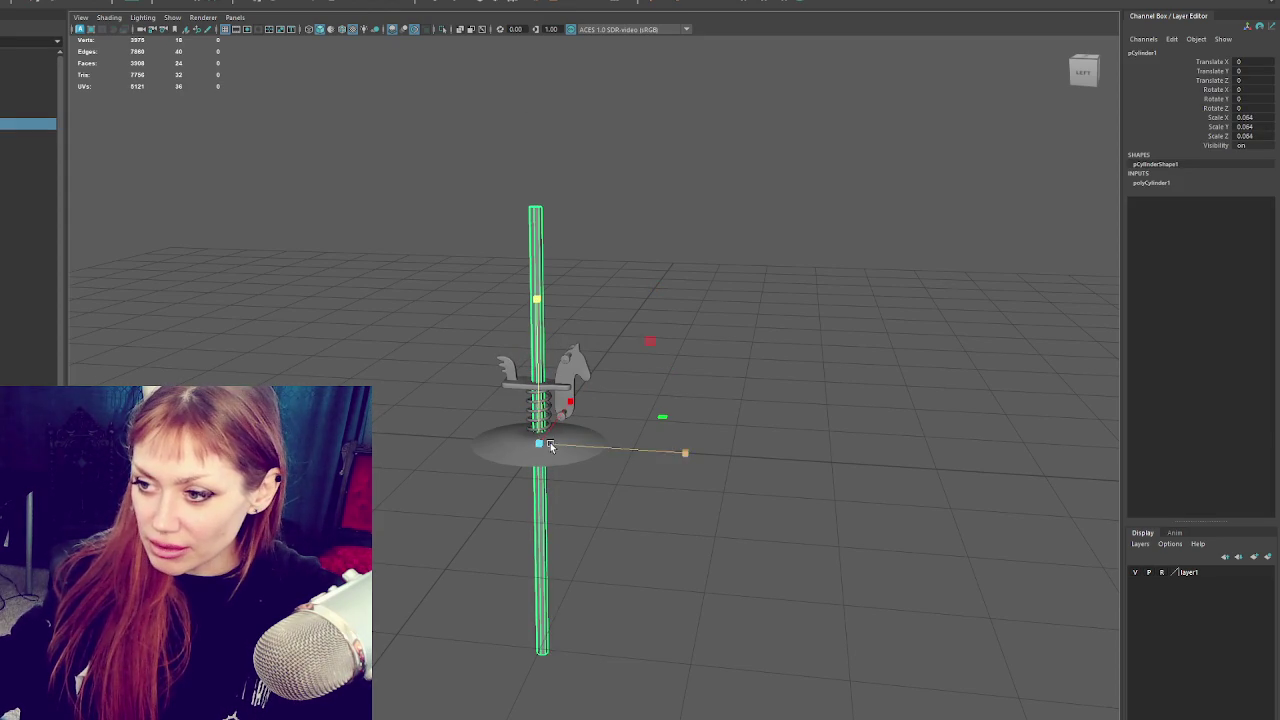
key("e")
mouse_move(600, 326)
left_mouse_down()
mouse_move(680, 363)
mouse_move(637, 368)
left_mouse_up()
key("w")
left_click_drag(536, 430, 518, 372)
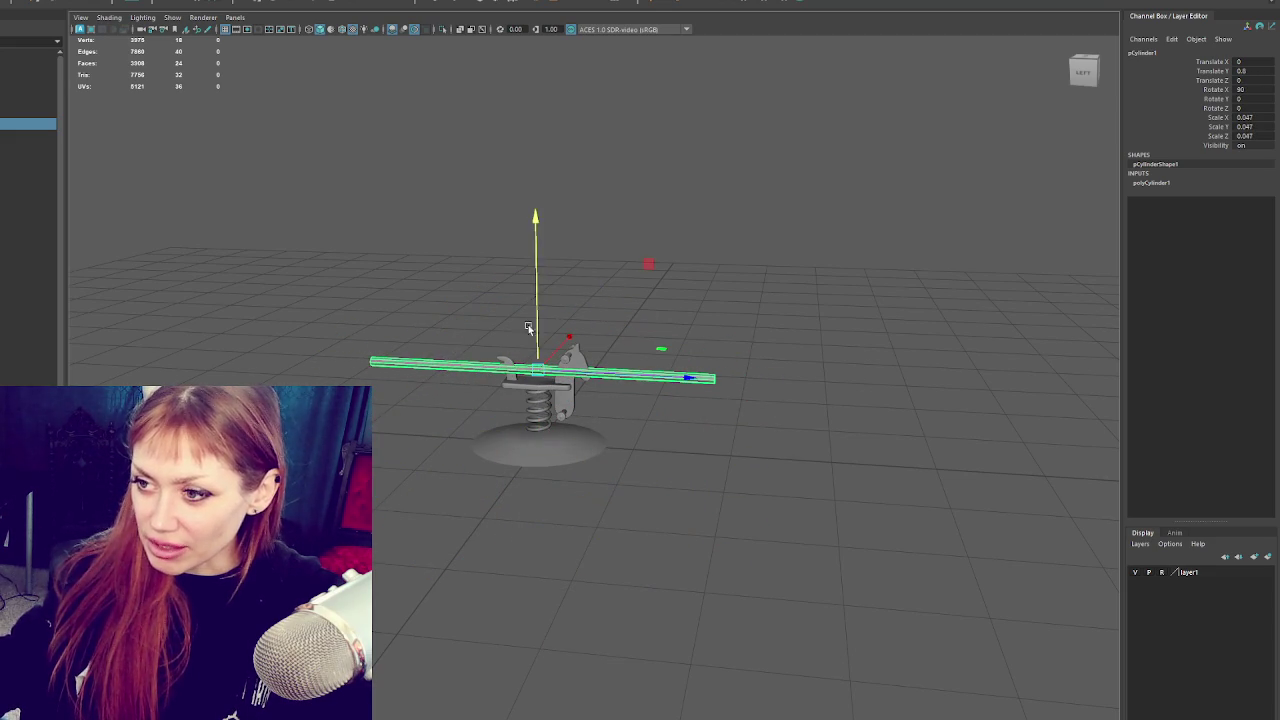
mouse_move(537, 325)
left_mouse_down()
mouse_move(563, 127)
mouse_move(692, 184)
mouse_move(709, 178)
mouse_move(667, 216)
mouse_move(803, 197)
mouse_move(726, 197)
mouse_move(622, 317)
mouse_move(680, 357)
mouse_move(626, 349)
mouse_move(597, 317)
mouse_move(638, 341)
left_mouse_up()
key("r")
Duplicate the horizontal bar and tilt the copy diagonally.
mouse_move(555, 307)
left_mouse_down("alt")
mouse_move(571, 289)
mouse_move(550, 291)
mouse_move(594, 311)
mouse_move(591, 329)
left_mouse_up("alt")
left_click(591, 329)
key("e")
left_click_drag(636, 250, 662, 290)
Undo the duplicate bar's tilt and freeze its transforms to zero.
key("r")
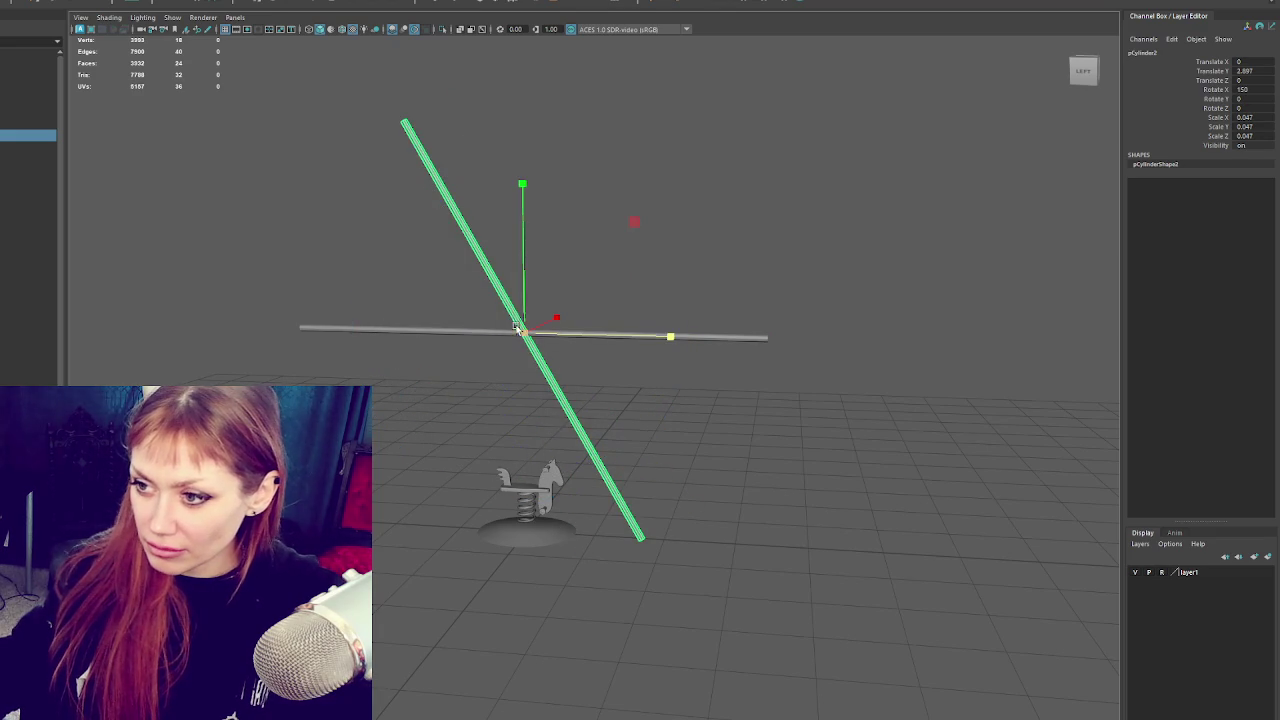
key("ctrl+z")
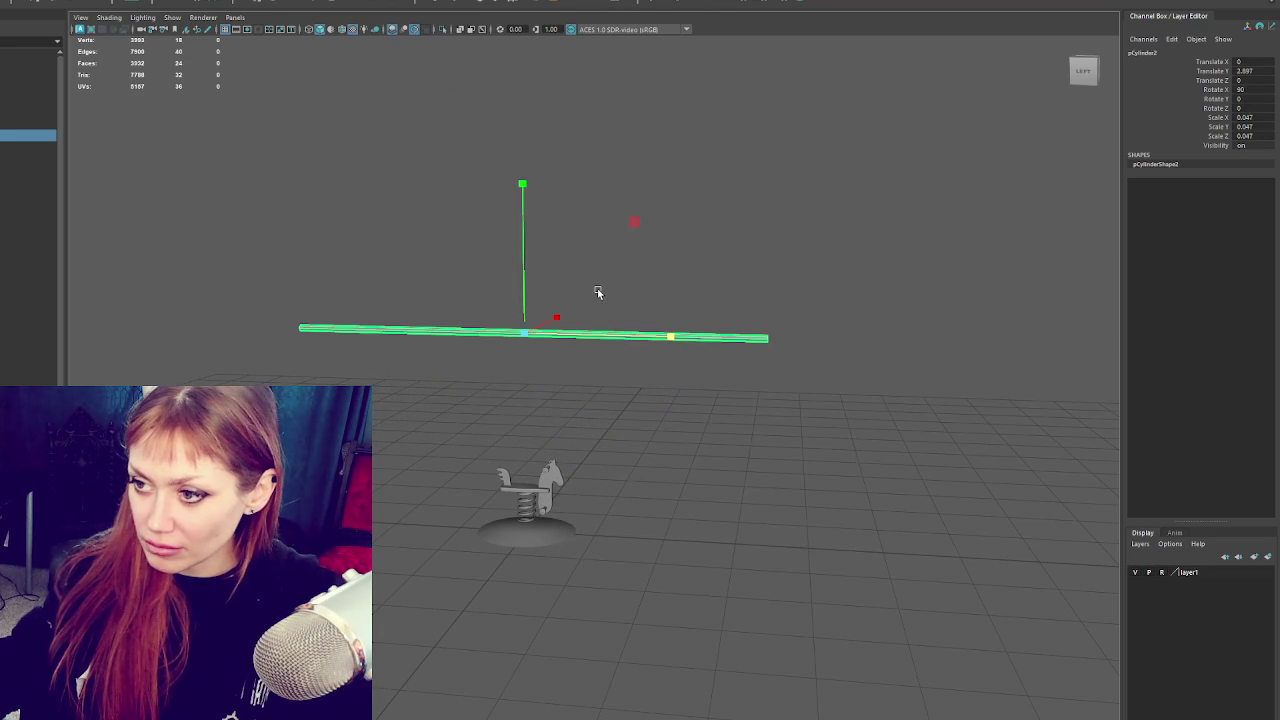
left_click(221, 3)
Try a steep diagonal tilt on the duplicate bar, then undo it.
key("e")
left_click_drag(611, 214, 660, 283)
key("w")
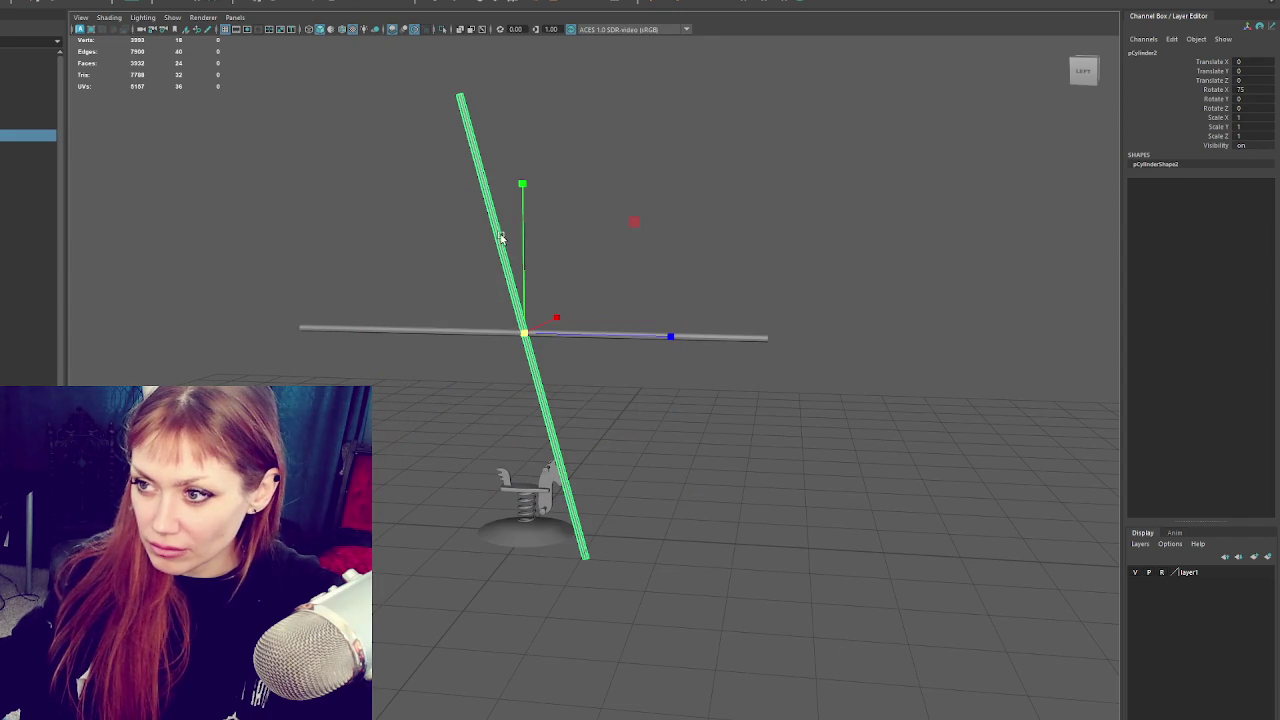
left_click(771, 354)
mouse_move(771, 354)
left_mouse_down()
mouse_move(568, 400)
mouse_move(568, 373)
mouse_move(509, 349)
left_mouse_up()
left_click(565, 397)
left_click(533, 342)
key("ctrl+z")
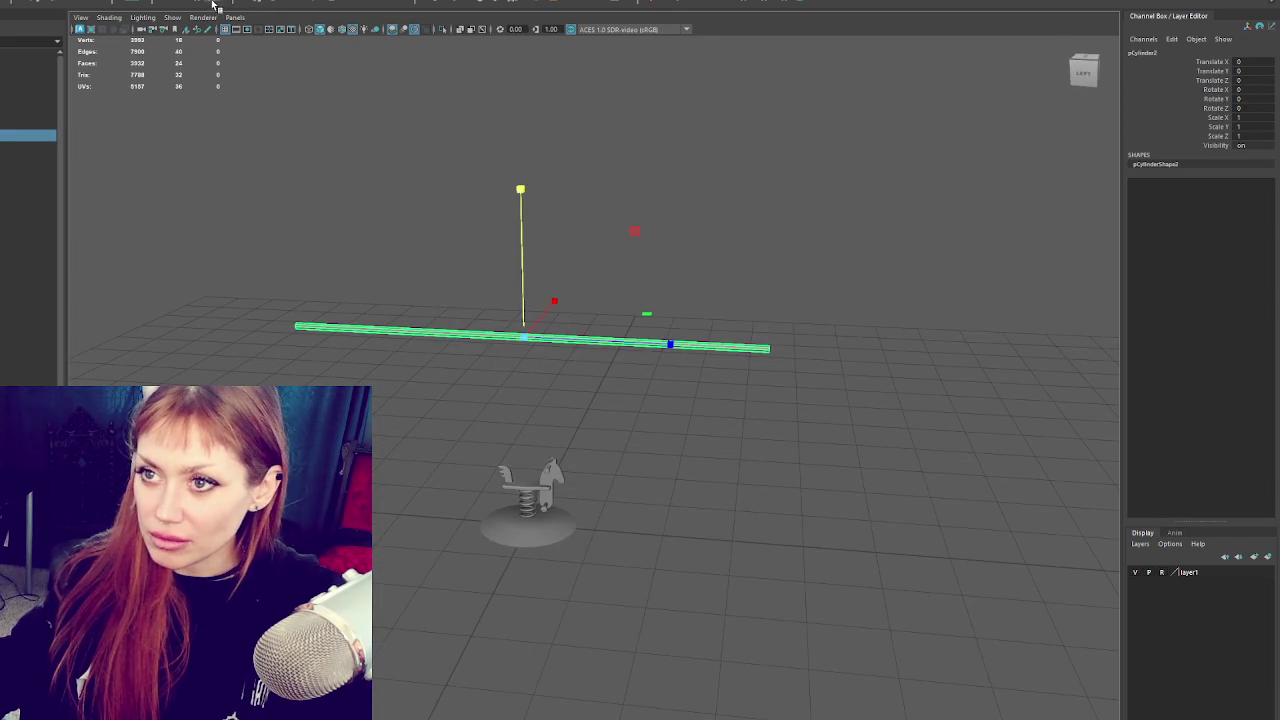
left_click(30, 3)
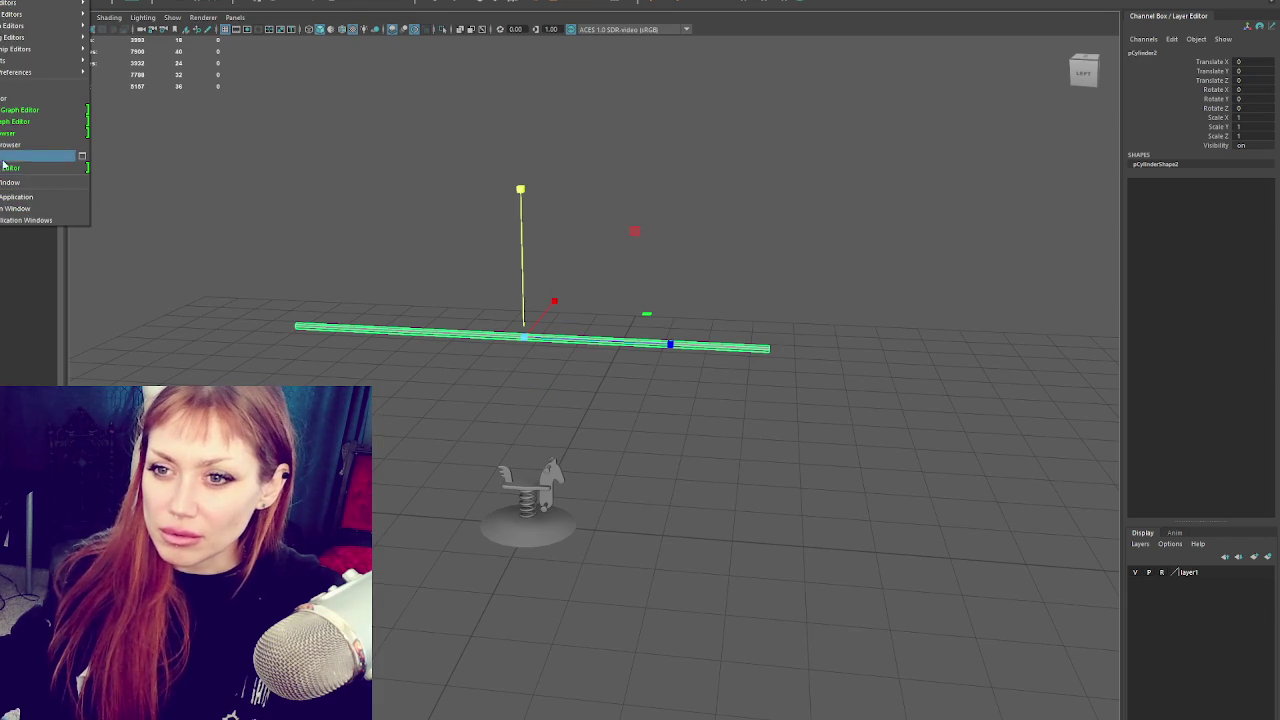
mouse_move(20, 74)
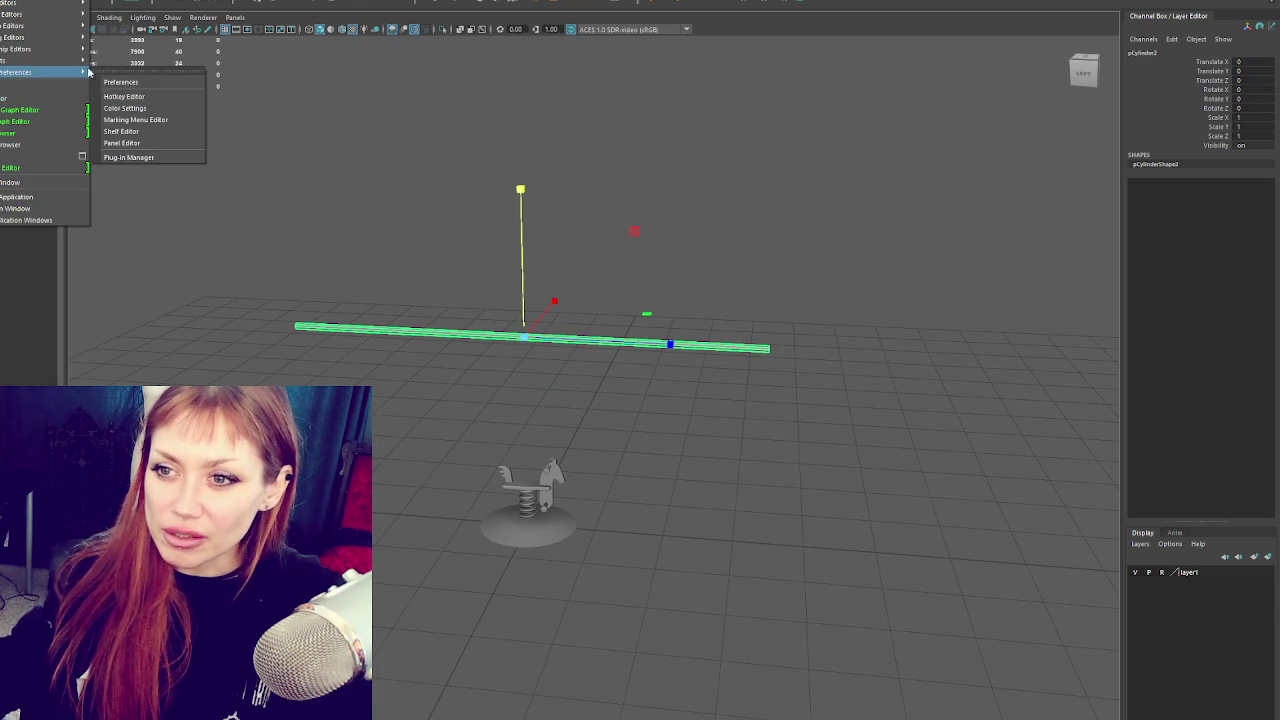
left_click(147, 82)
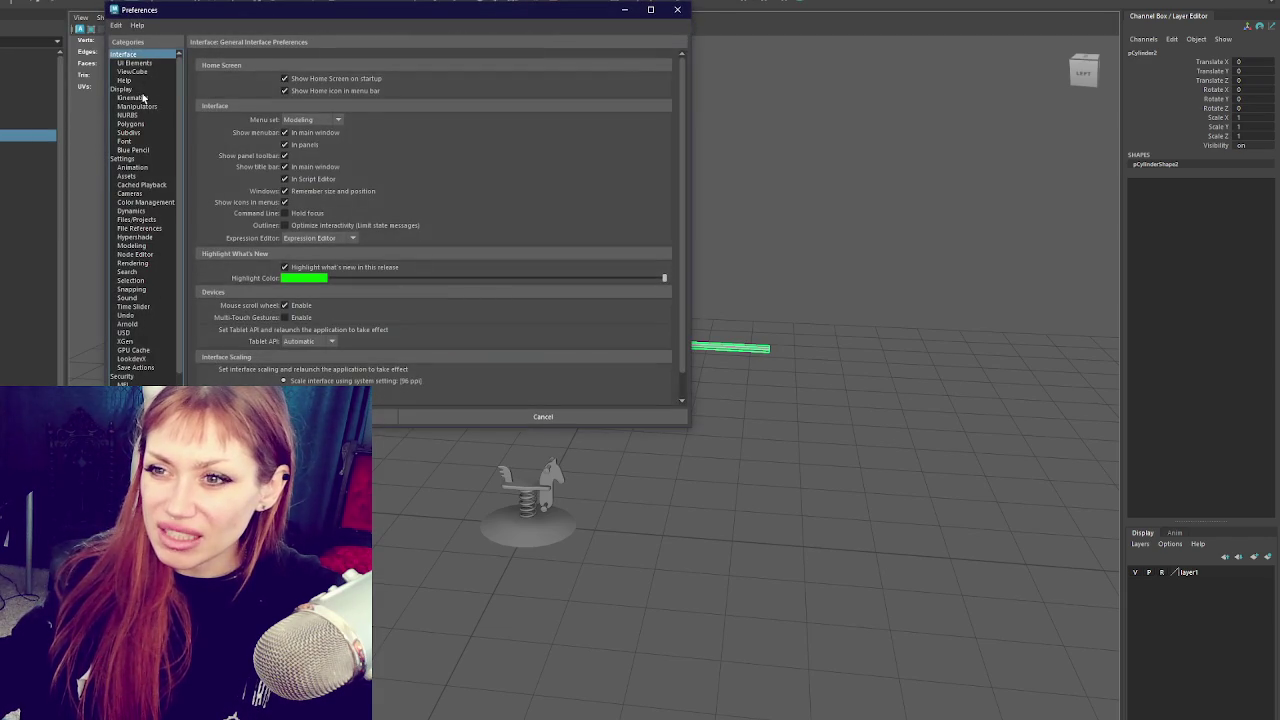
left_click(140, 97)
left_click(150, 108)
left_click(470, 416)
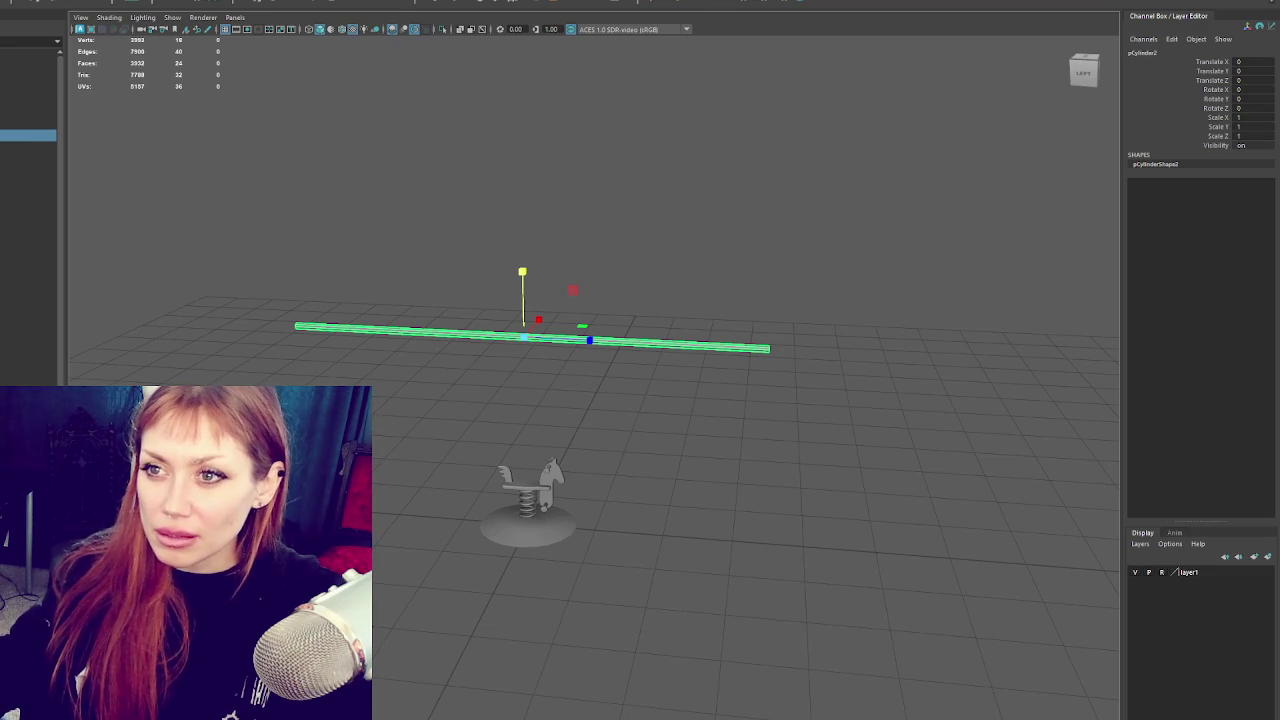
double_click(28, 113)
Reset the Move tool, duplicate the top bar, and rotate it into a shortened slanted leg.
left_click(124, 180)
left_click(206, 162)
key("ctrl+d")
key("e")
mouse_move(569, 286)
left_mouse_down()
mouse_move(606, 323)
mouse_move(563, 334)
left_mouse_up()
key("r")
mouse_move(540, 400)
left_mouse_down()
mouse_move(529, 366)
mouse_move(530, 395)
left_mouse_up()
key("w")
left_click_drag(523, 262, 535, 398)
Shorten the leg and fit its top to the bar's end, then duplicate it.
key("r")
left_click_drag(543, 503, 541, 488)
key("w")
left_click_drag(527, 410, 528, 396)
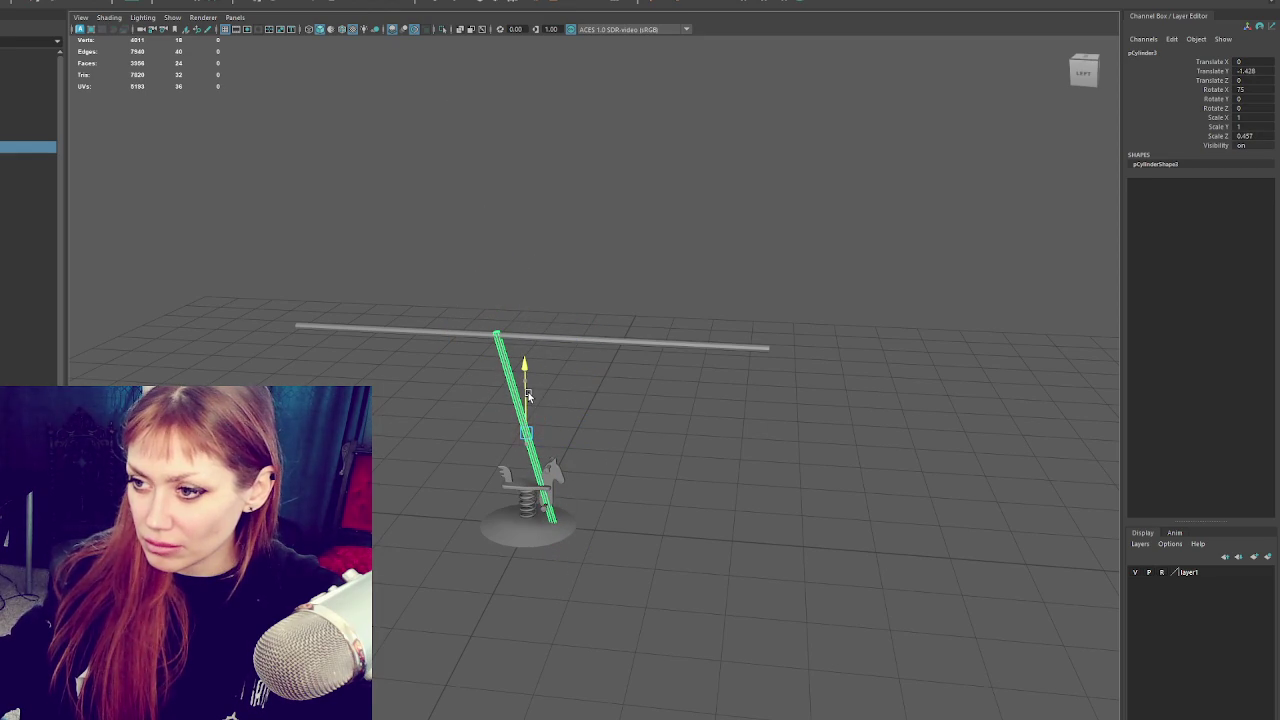
mouse_move(571, 438)
left_mouse_down()
mouse_move(848, 457)
mouse_move(560, 406)
mouse_move(864, 428)
mouse_move(703, 289)
mouse_move(640, 294)
mouse_move(659, 381)
left_mouse_up()
key("f")
key("ctrl+d")
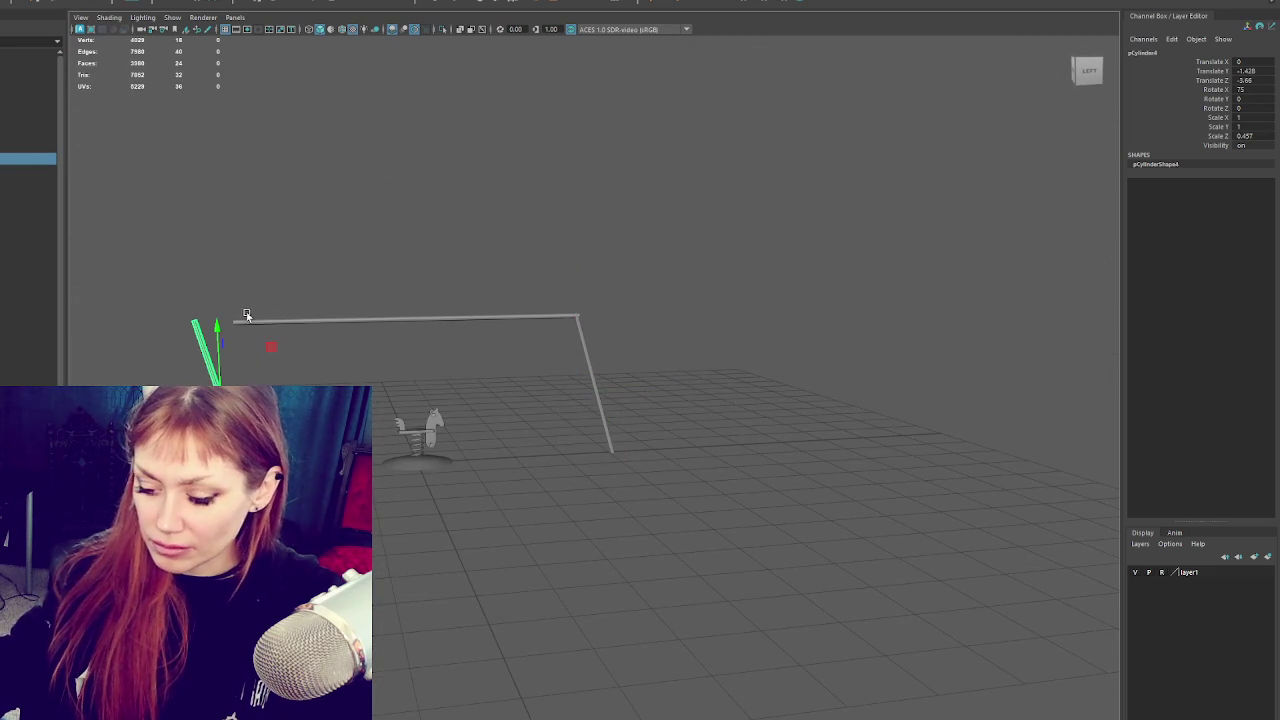
Select the copied leg, try tilting and shifting it, then undo those changes.
left_click(246, 312)
scroll(657, 363, "up", 5)
left_click(610, 373)
key("f")
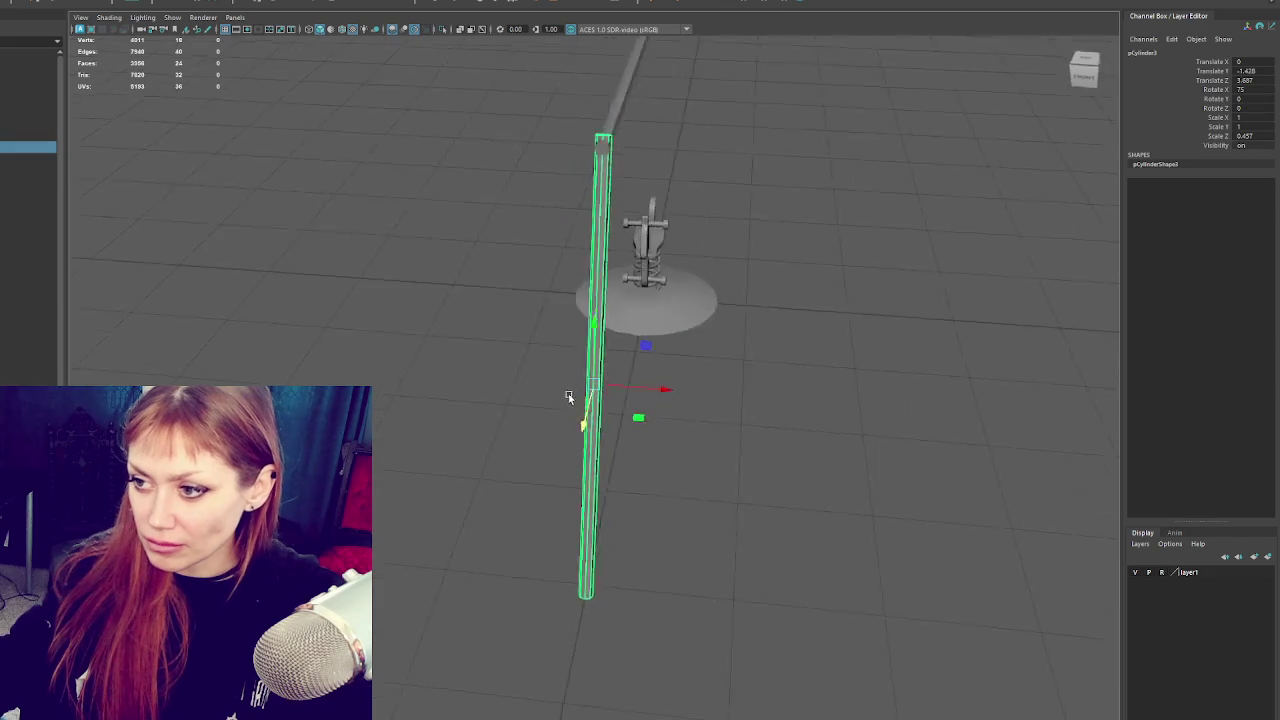
key("e")
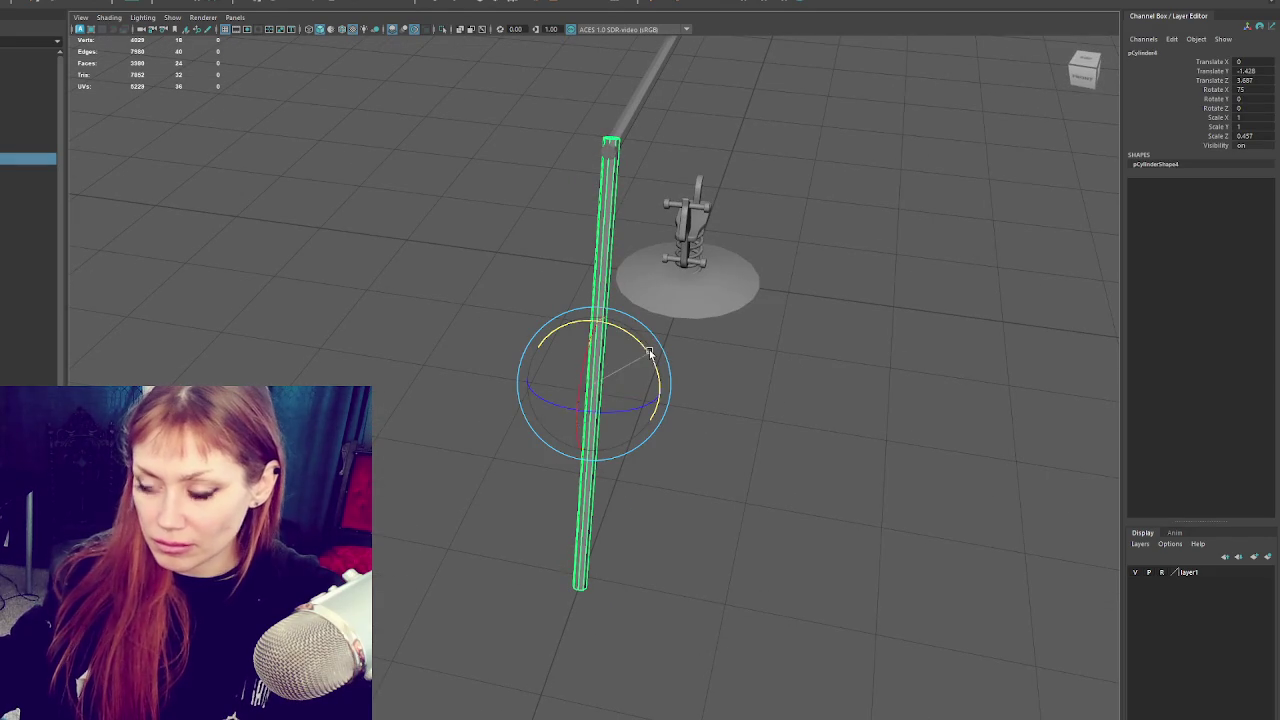
left_click_drag(650, 353, 641, 352)
key("w")
mouse_move(625, 395)
left_mouse_down()
mouse_move(700, 394)
mouse_move(685, 352)
left_mouse_up()
key("e")
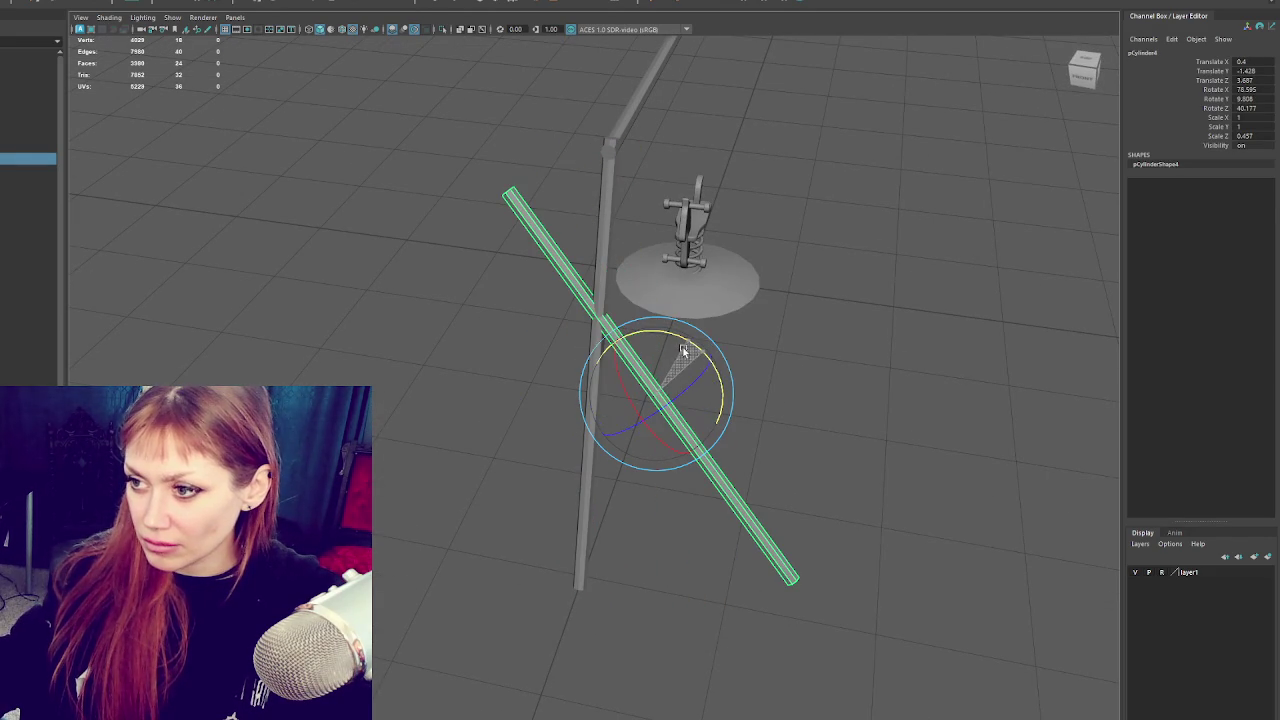
left_click_drag(664, 415, 676, 436)
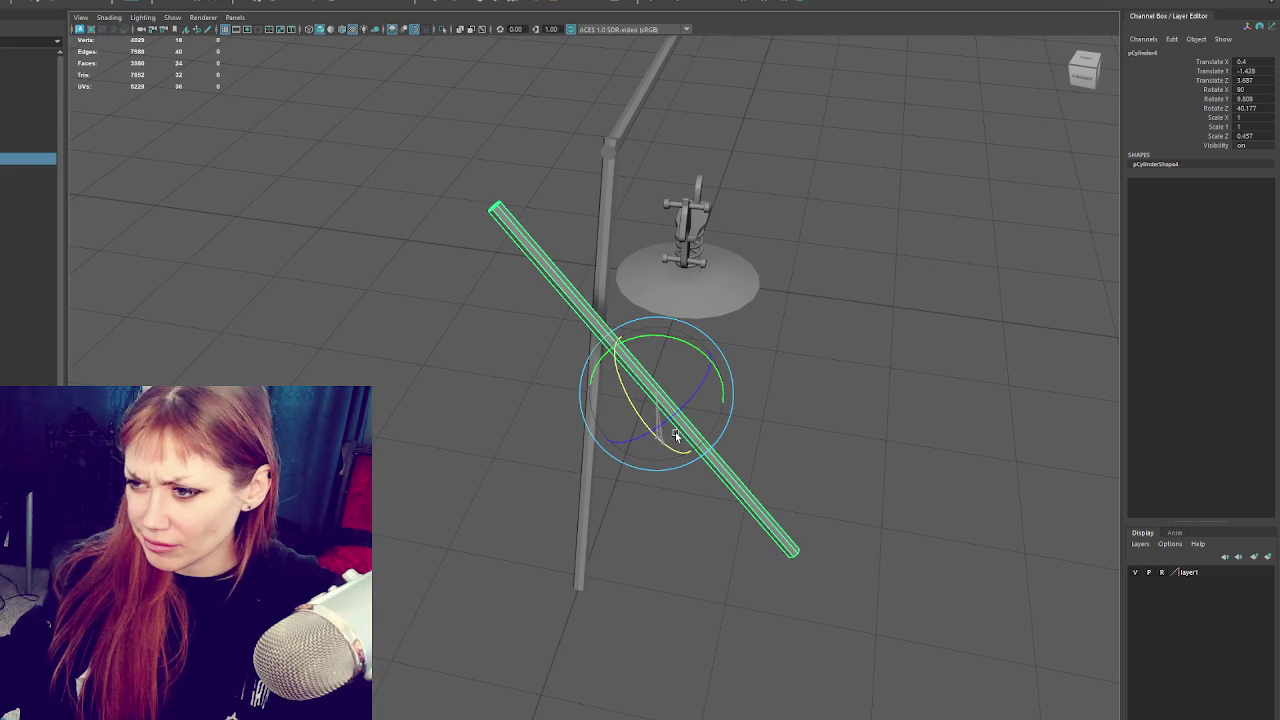
key("ctrl+z")
key("ctrl+z")
key("ctrl+z")
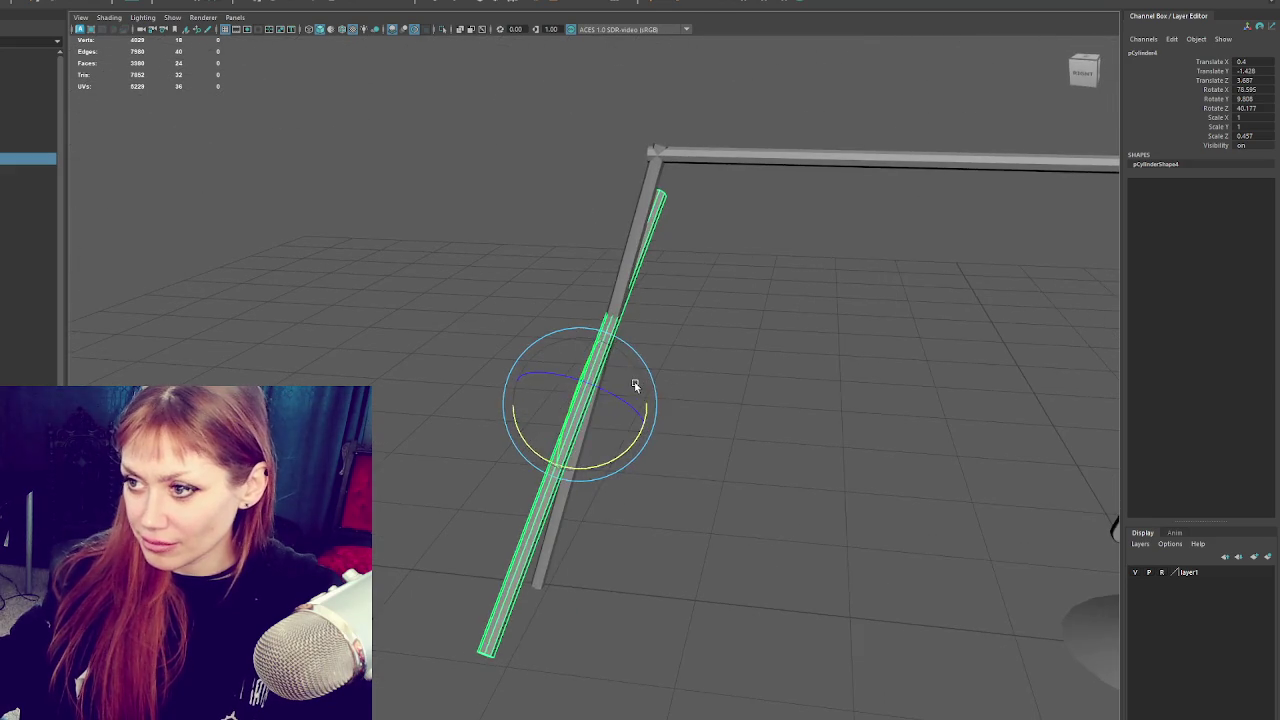
Select the angled leg and move its pivot to the leg's top end.
mouse_move(637, 385)
left_mouse_down()
mouse_move(620, 400)
mouse_move(594, 371)
left_mouse_up()
right_click(480, 143)
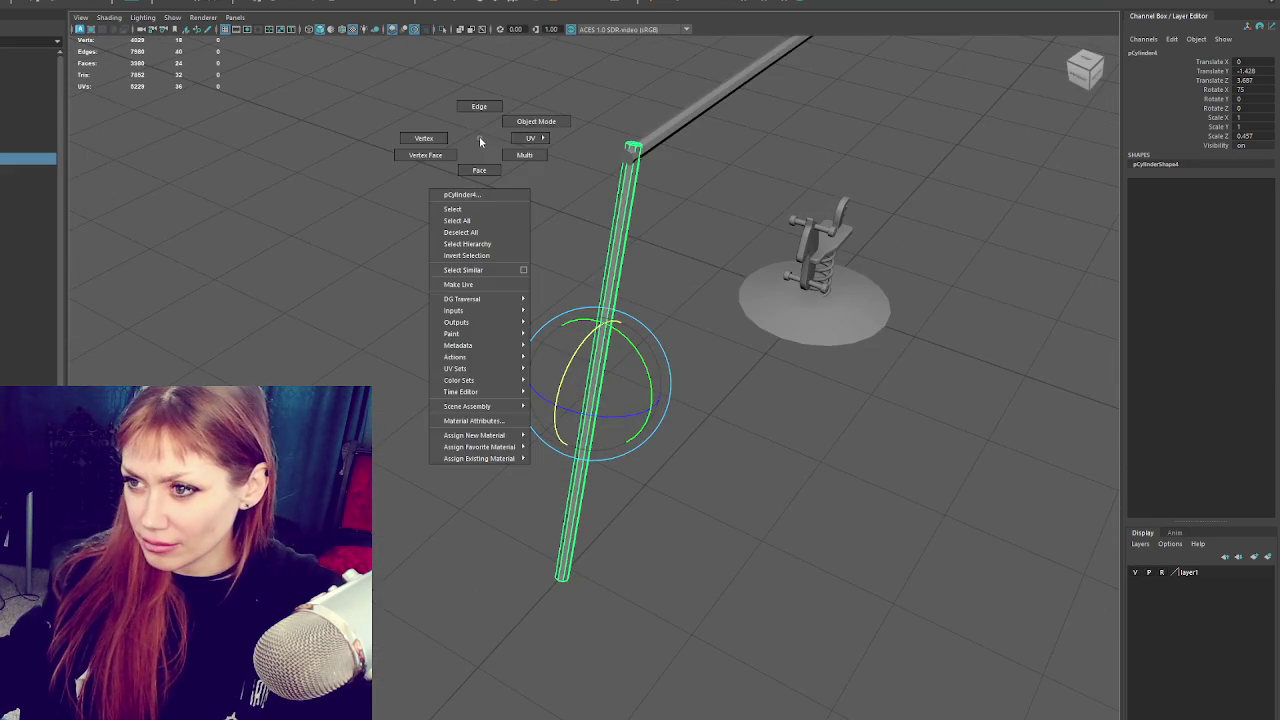
mouse_move(419, 155)
left_mouse_down()
mouse_move(586, 126)
mouse_move(591, 209)
left_mouse_up()
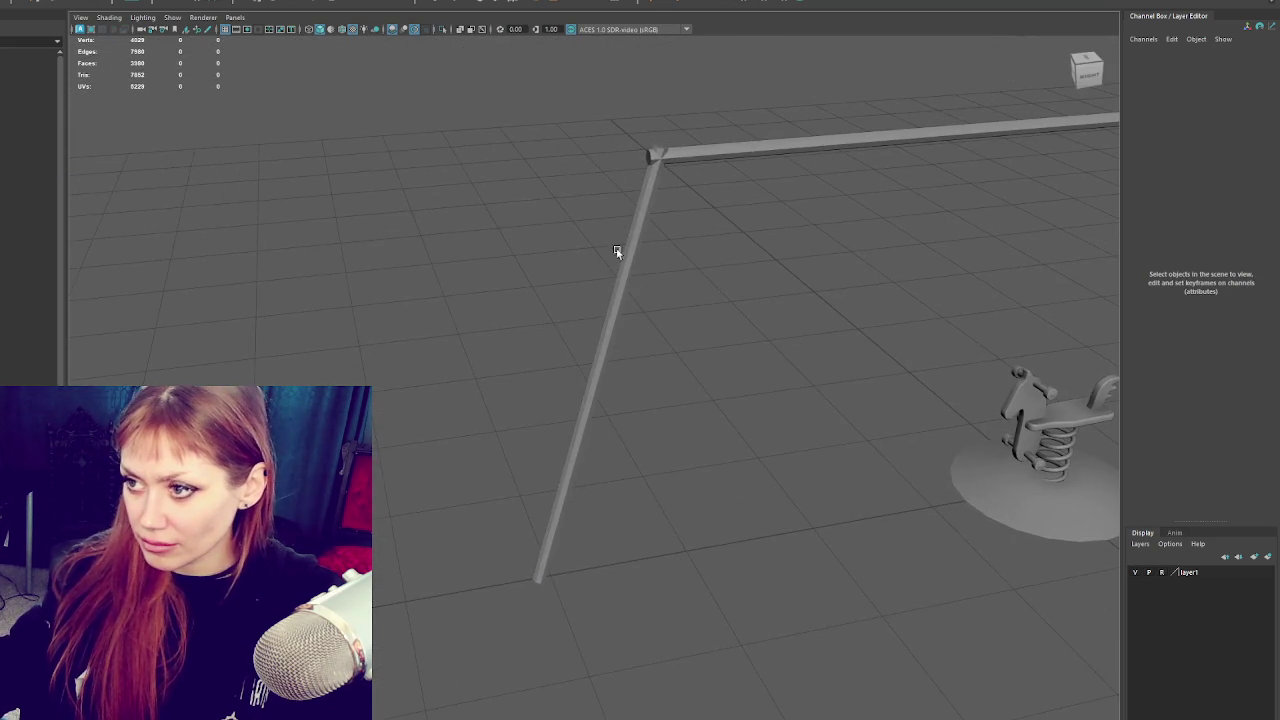
left_click(637, 229)
mouse_move(814, 306)
left_mouse_down()
mouse_move(670, 215)
mouse_move(637, 214)
left_mouse_up()
key("w")
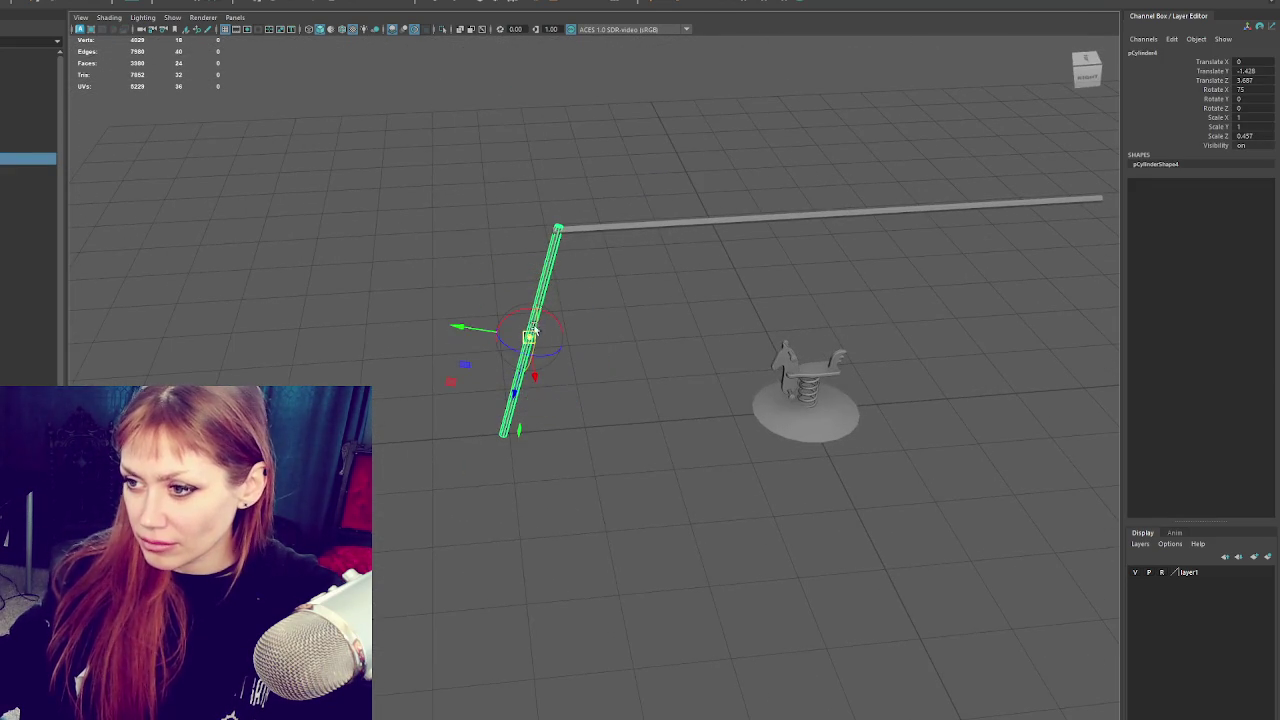
left_click_drag(517, 390, 553, 303)
key("f")
In a four-view layout, test rotating and nudging the leg, undoing back to vertical.
key("e")
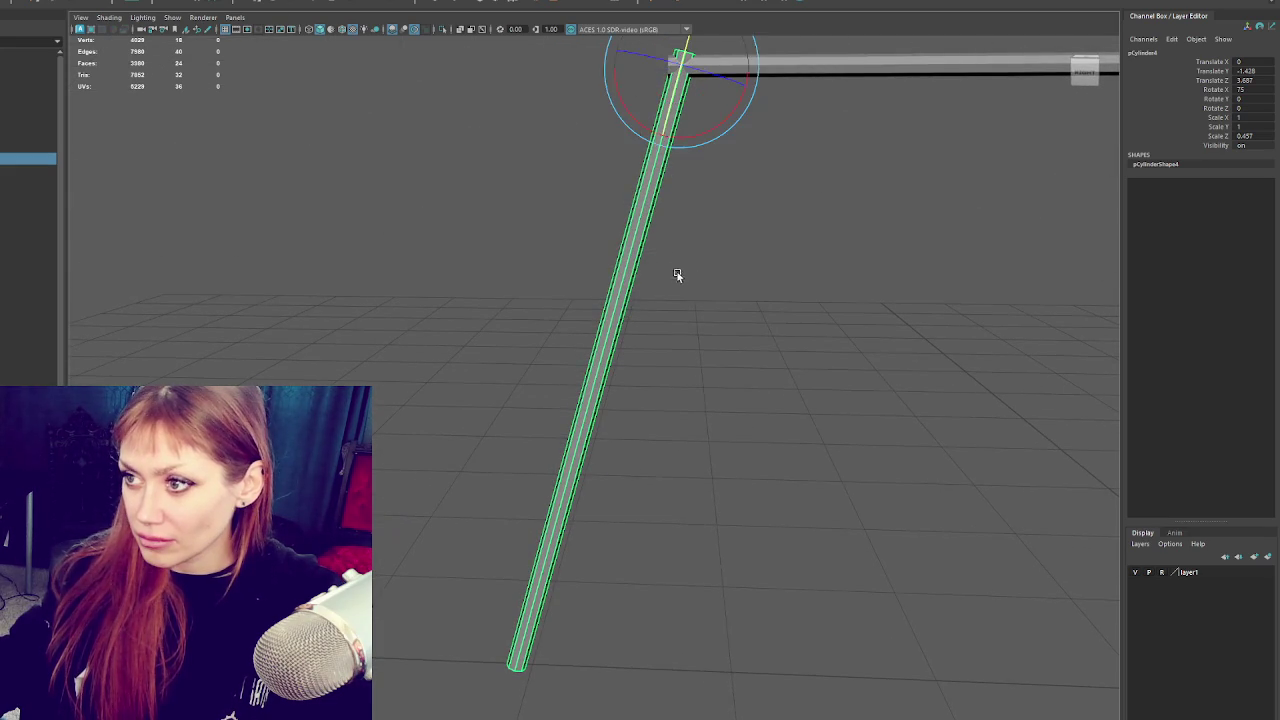
scroll(677, 277, "down", 5)
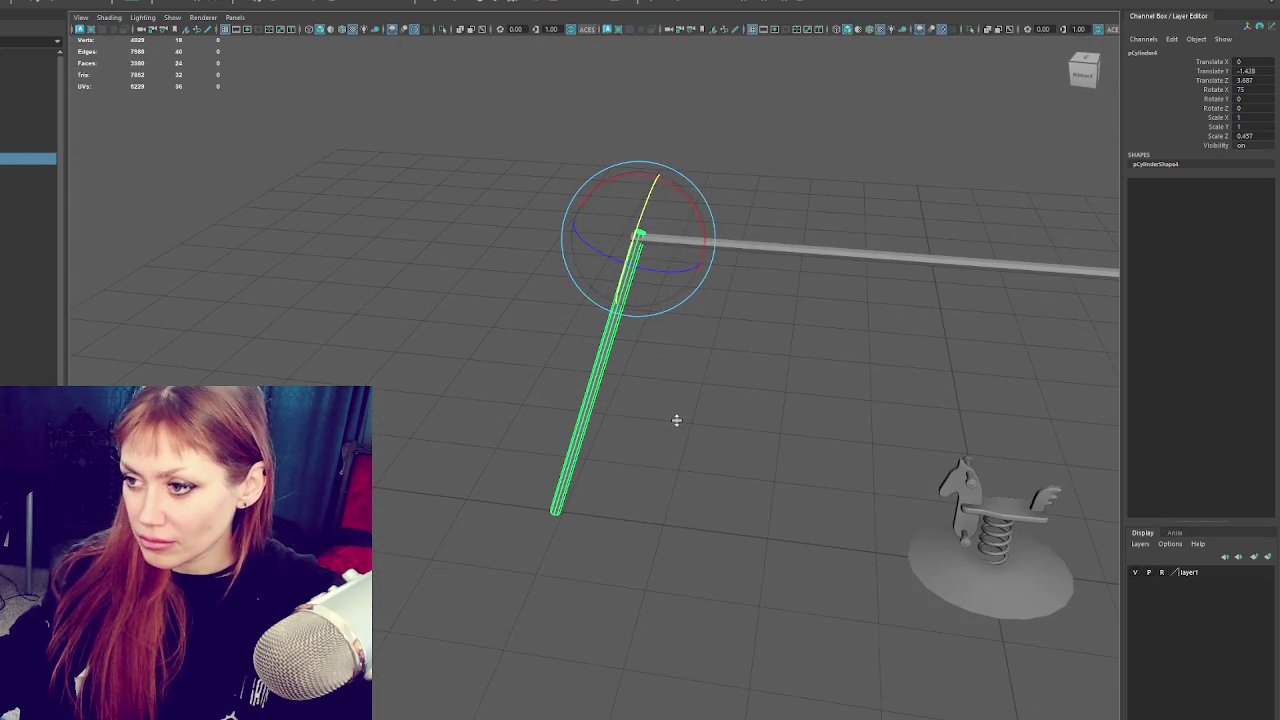
key("space")
key("f")
mouse_move(354, 126)
left_mouse_down()
mouse_move(431, 109)
mouse_move(419, 127)
mouse_move(366, 124)
mouse_move(417, 108)
left_mouse_up()
key("ctrl+z")
key("w")
mouse_move(351, 70)
left_mouse_down()
mouse_move(336, 110)
mouse_move(336, 98)
left_mouse_up()
key("ctrl+z")
key("ctrl+z")
key("ctrl+z")
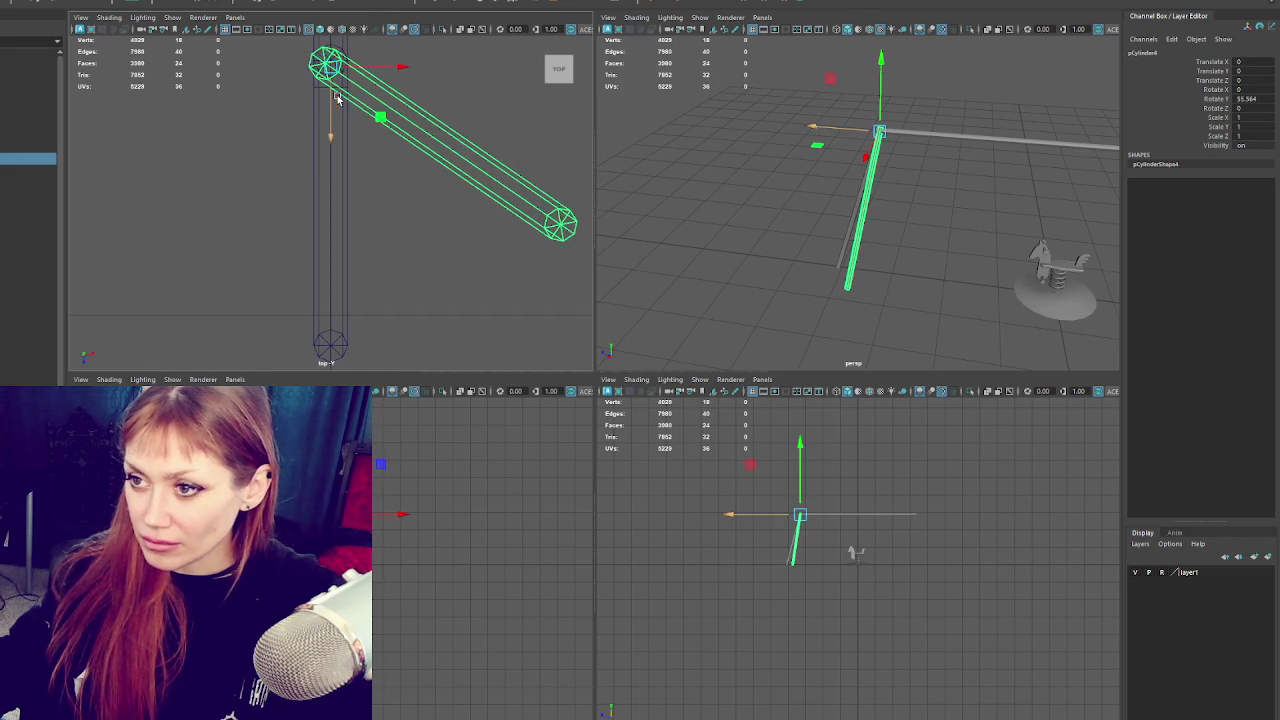
Rotate the leg 60° around the vertical axis and line it up with the corner.
key("e")
left_click_drag(351, 130, 402, 116)
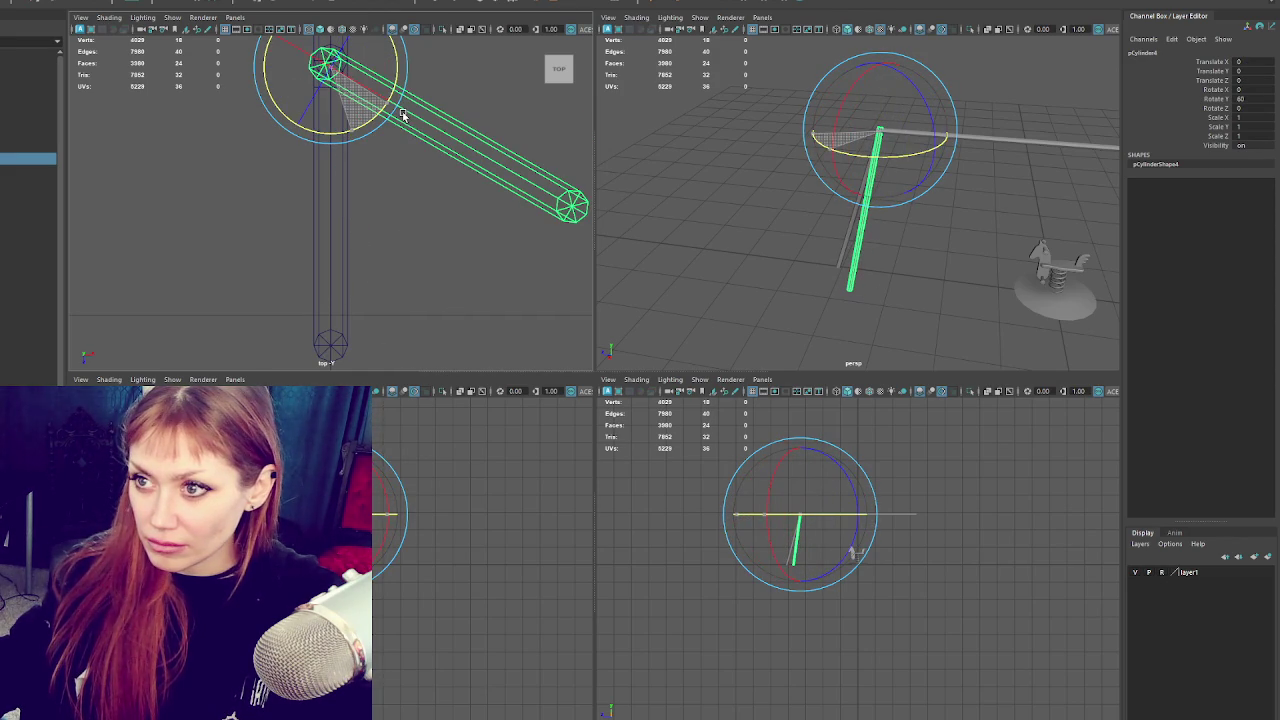
key("w")
left_click_drag(333, 92, 338, 97)
Duplicate the leg, turn the copy to -60°, and nudge it into line at the corner.
key("ctrl+d")
key("e")
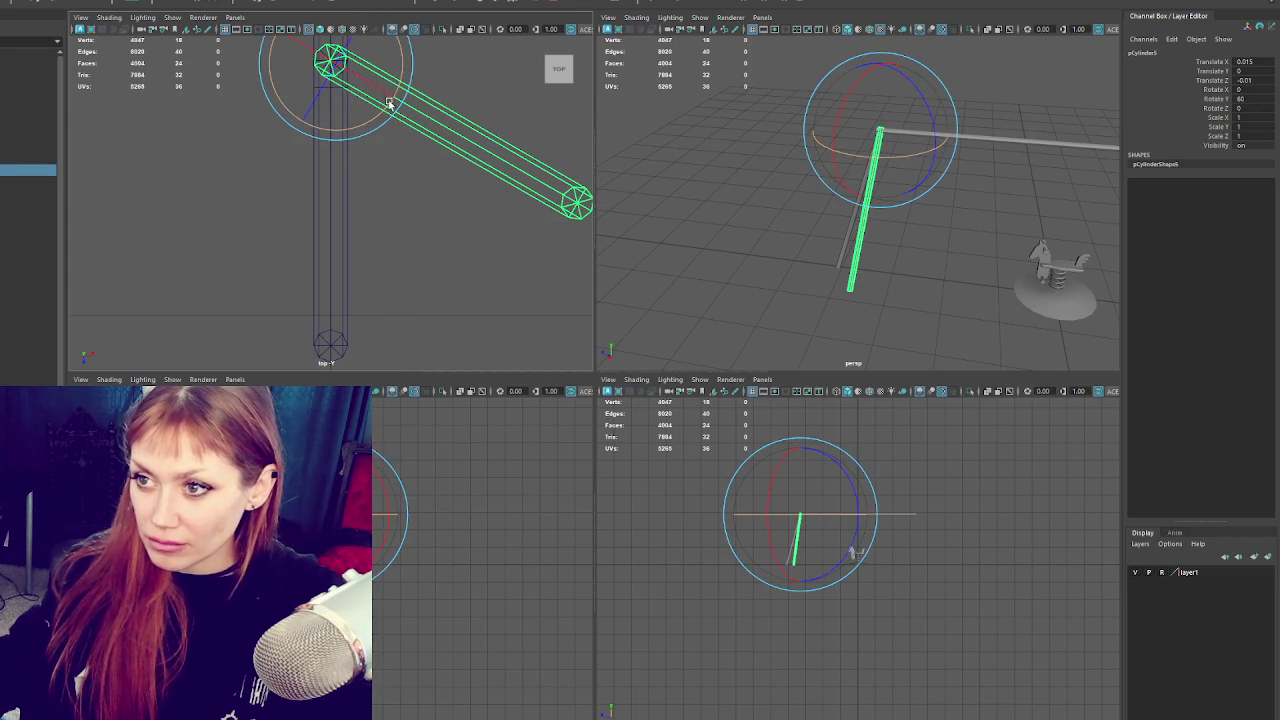
left_click_drag(390, 104, 293, 131)
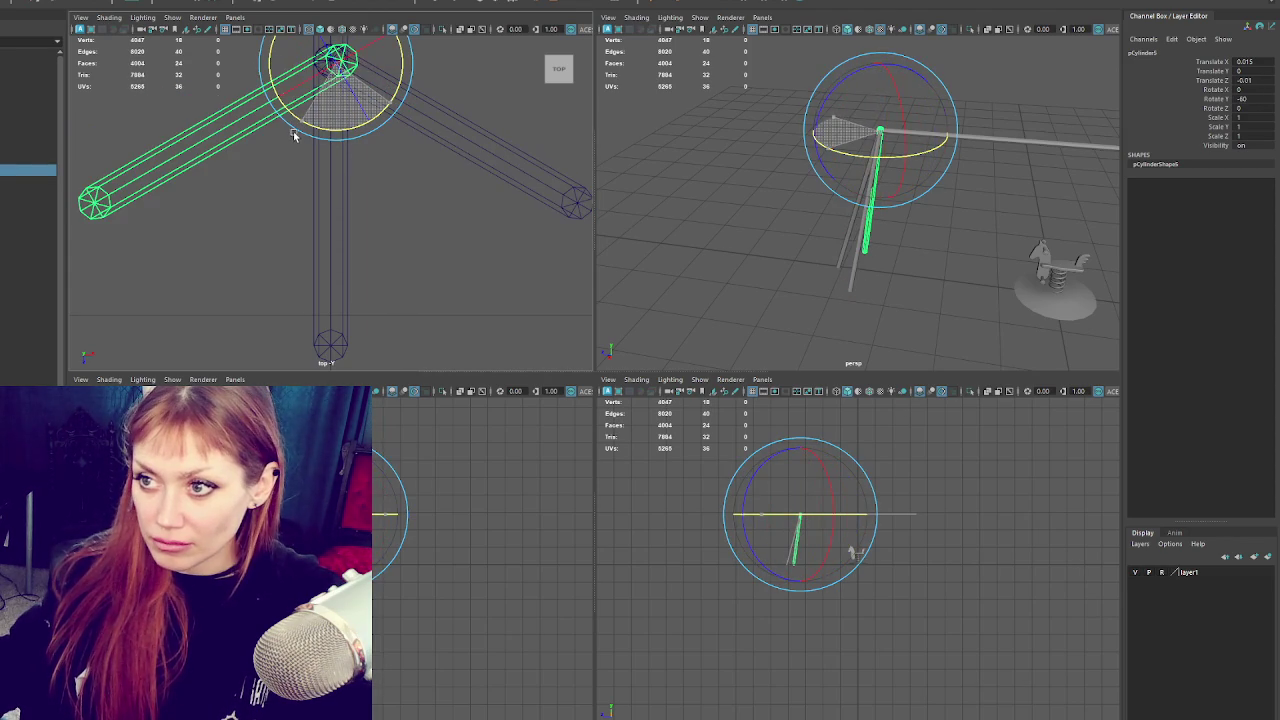
key("w")
left_click_drag(390, 57, 380, 57)
key("space")
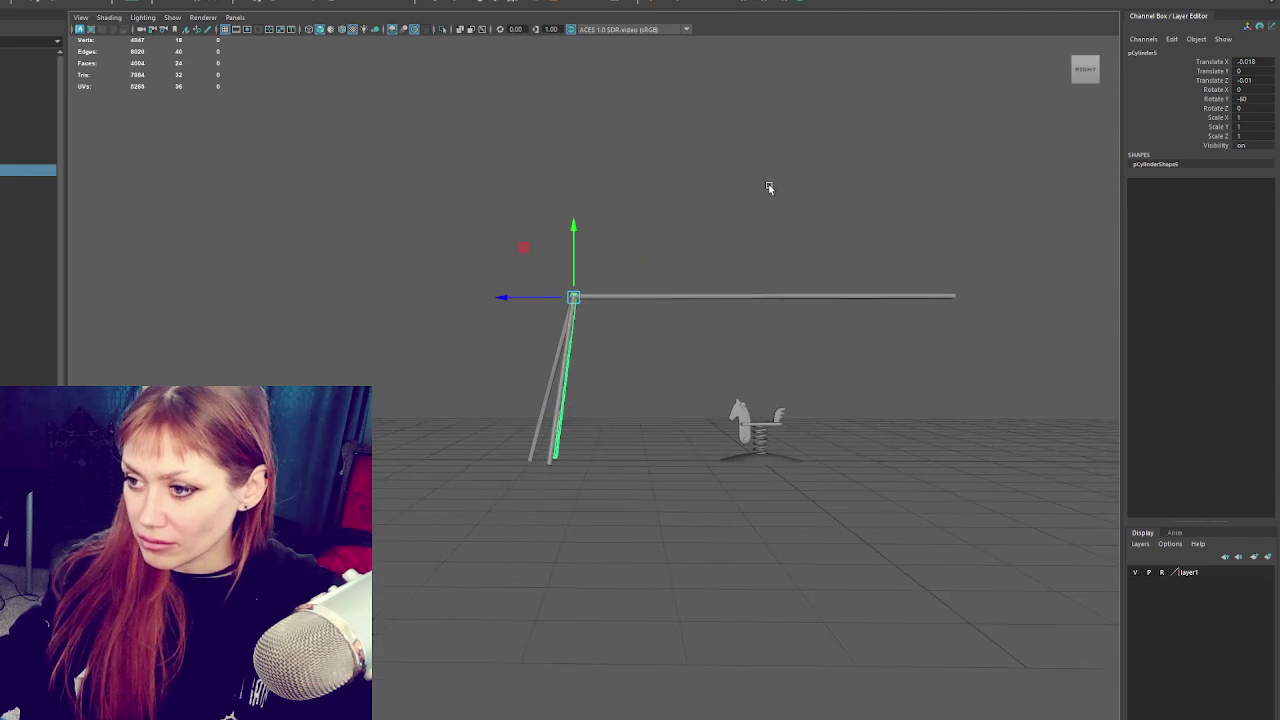
Select the horizontal top bar and raise it slightly onto the legs.
scroll(700, 212, "up", 5)
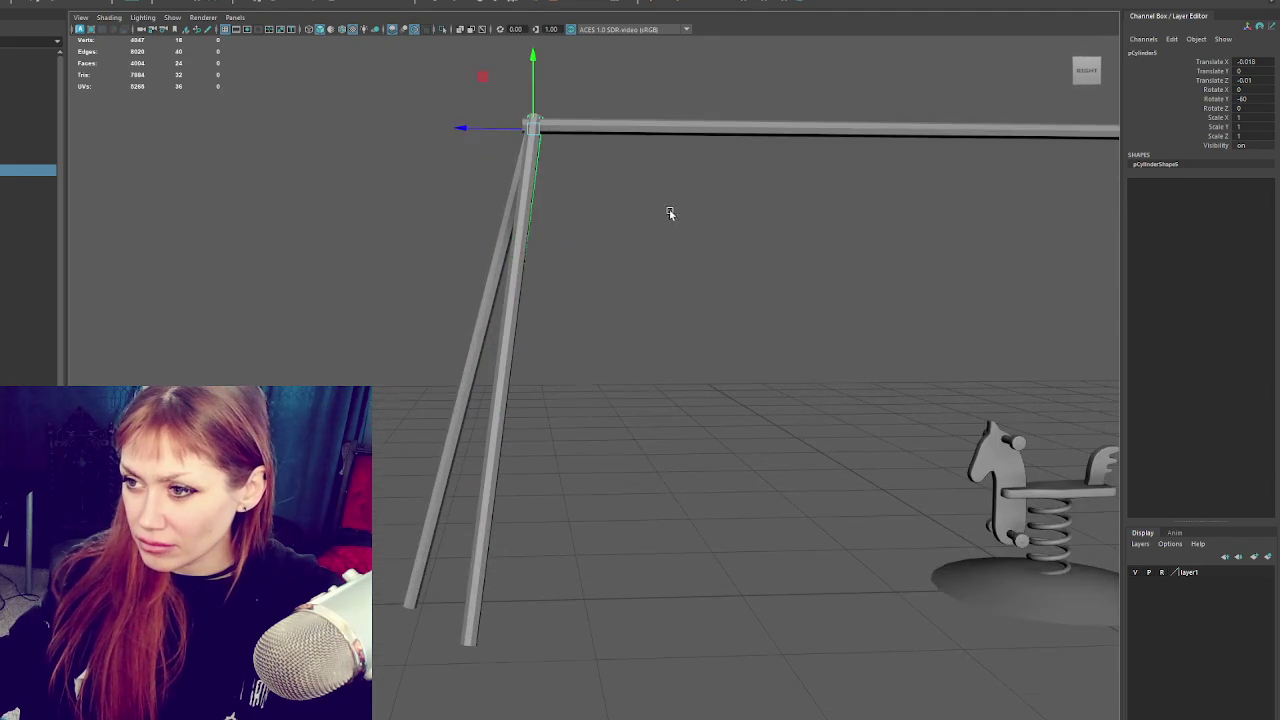
left_click(673, 215)
left_click_drag(697, 208, 892, 215)
left_click(706, 304)
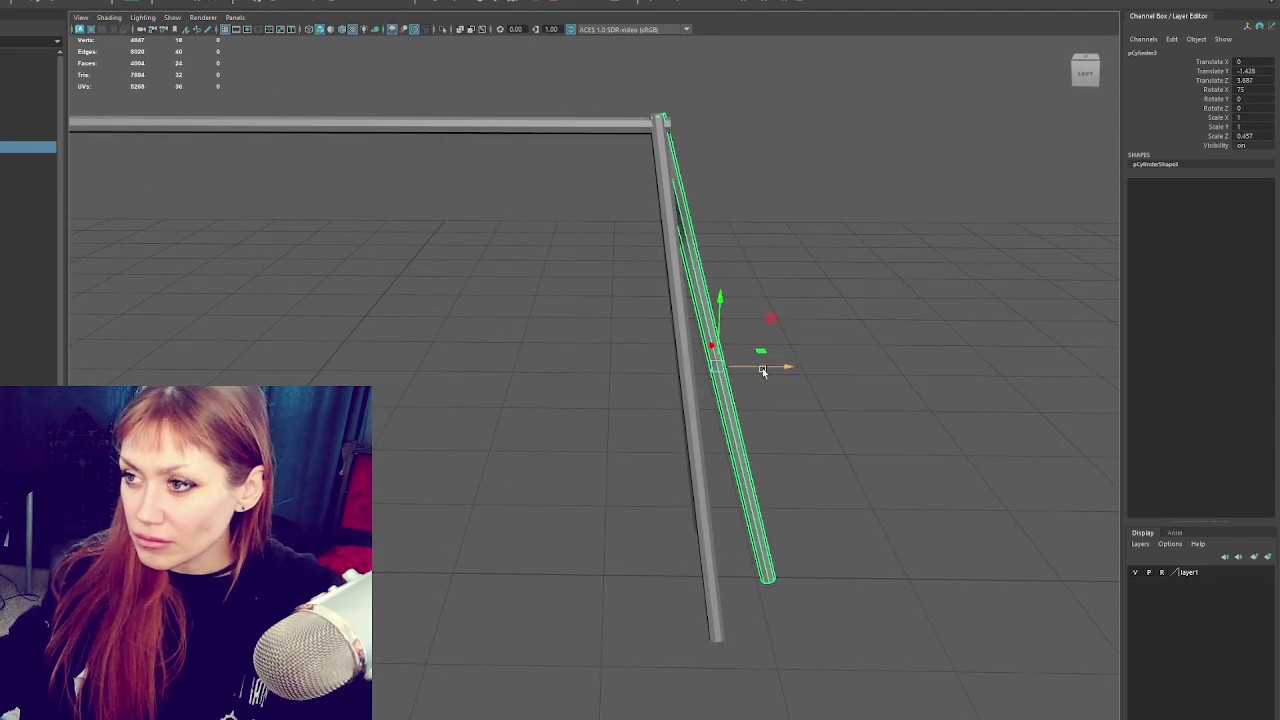
left_click_drag(761, 368, 702, 358)
left_click(565, 113)
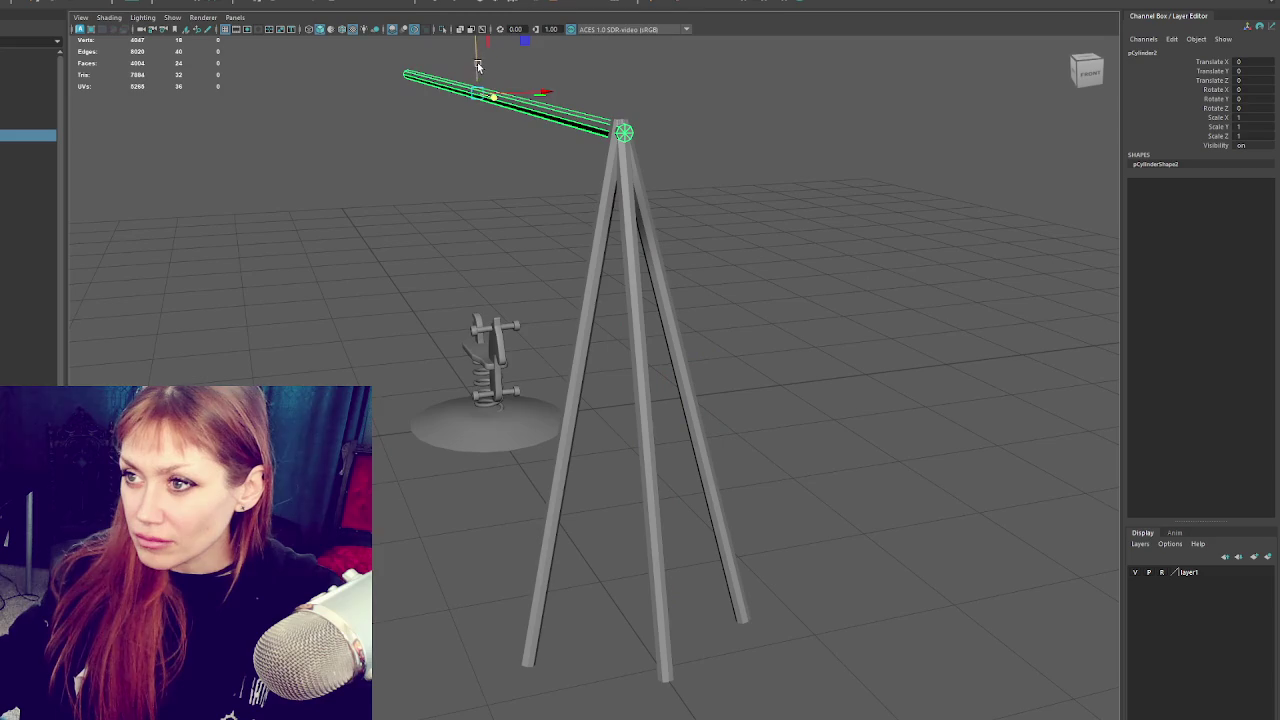
left_click_drag(478, 67, 480, 62)
left_click(508, 86)
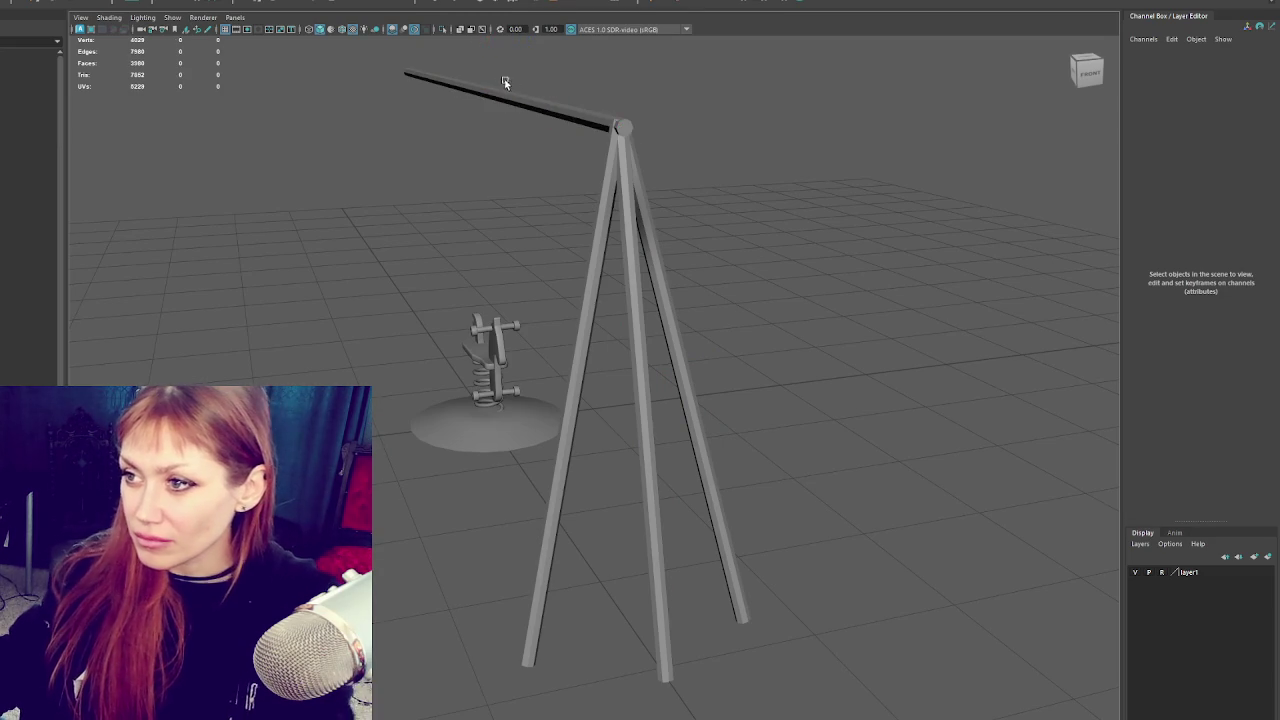
Check the top bar from other angles, select the whole swing frame, then clear the selection.
left_click(548, 110)
left_click_drag(548, 110, 328, 88, "alt")
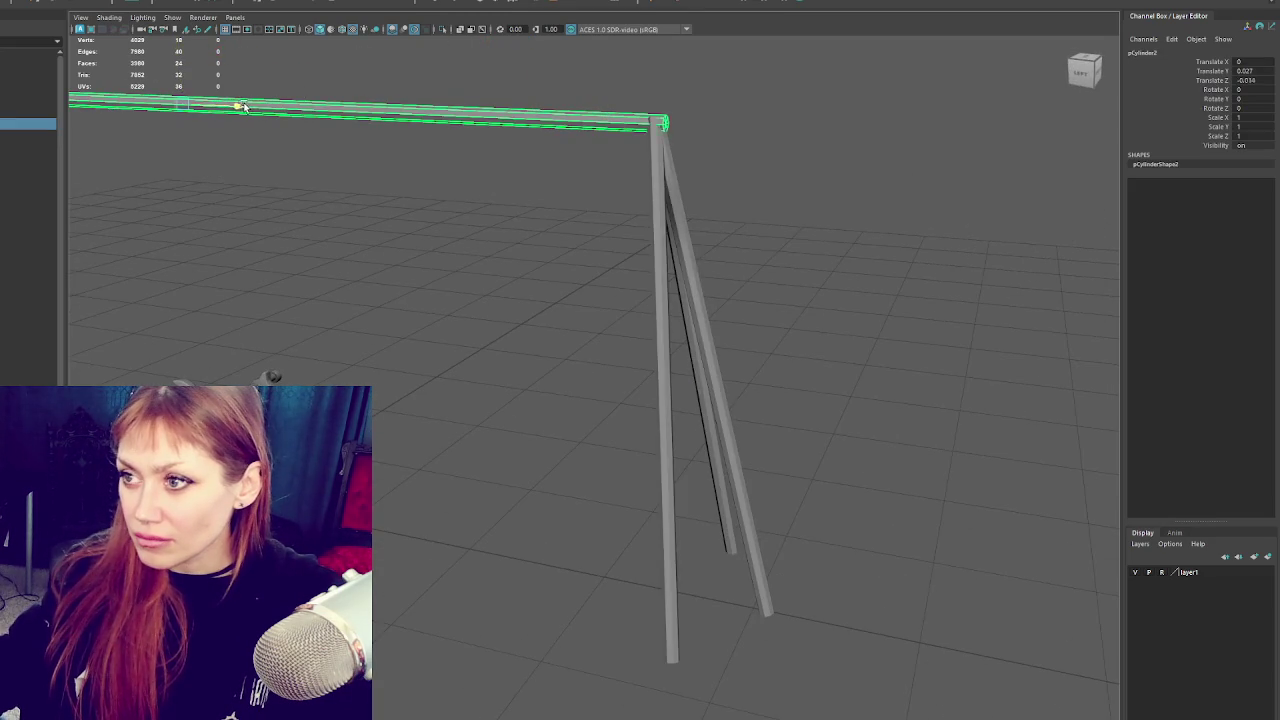
left_click(518, 207)
mouse_move(620, 217)
left_mouse_down("alt")
mouse_move(591, 137)
mouse_move(691, 207)
mouse_move(701, 200)
mouse_move(551, 208)
mouse_move(434, 193)
mouse_move(454, 194)
left_mouse_up("alt")
left_click(580, 126)
key("Up")
left_click(560, 240)
scroll(560, 240, "down", 3)
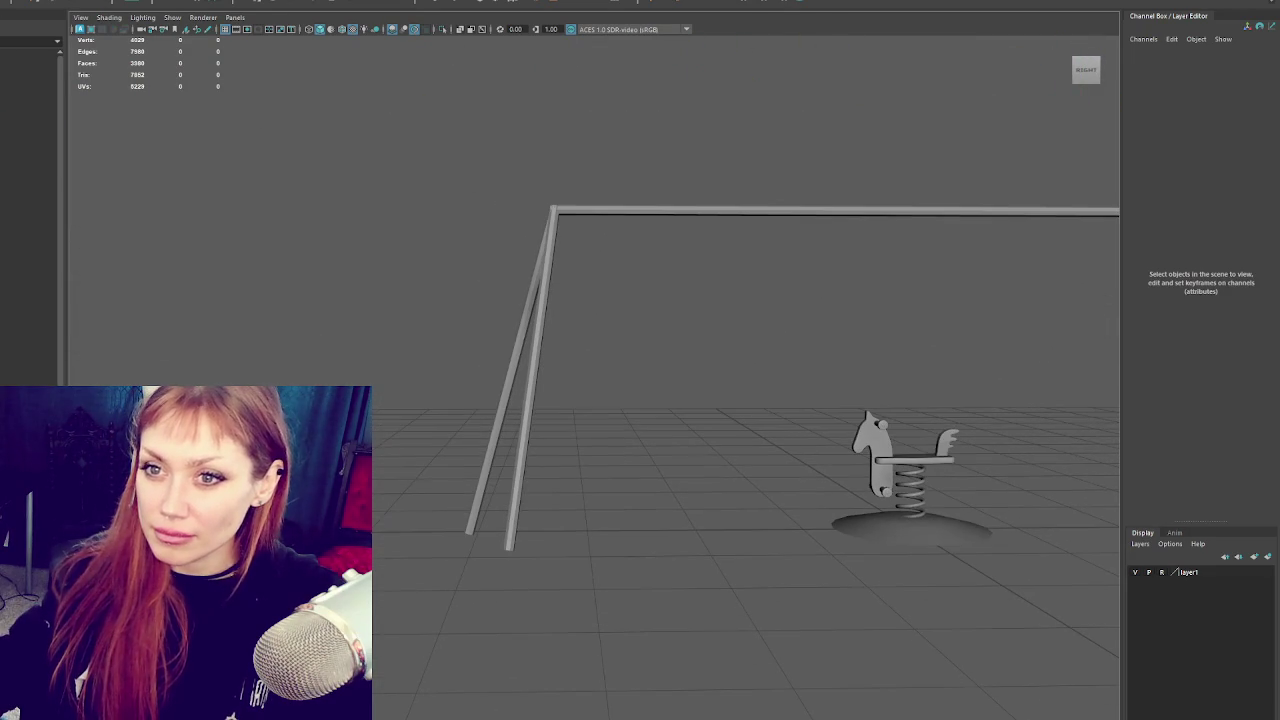
right_click(753, 459, "shift")
Move the new cube onto the swing's top bar and slide it along the bar.
mouse_move(876, 531)
left_mouse_down()
mouse_move(584, 529)
mouse_move(620, 210)
mouse_move(534, 223)
left_mouse_up()
key("r")
key("f")
key("w")
scroll(593, 300, "down", 5)
mouse_move(600, 330)
left_mouse_down()
mouse_move(604, 303)
mouse_move(665, 322)
mouse_move(732, 320)
mouse_move(820, 357)
left_mouse_up()
mouse_move(658, 383)
left_mouse_down()
mouse_move(486, 374)
mouse_move(543, 363)
mouse_move(877, 486)
mouse_move(916, 444)
left_mouse_up()
Duplicate the block, stretch it along the bar, and move its corner vertices to taper it.
key("ctrl+d")
key("r")
mouse_move(881, 377)
left_mouse_down()
mouse_move(897, 368)
mouse_move(895, 381)
left_mouse_up()
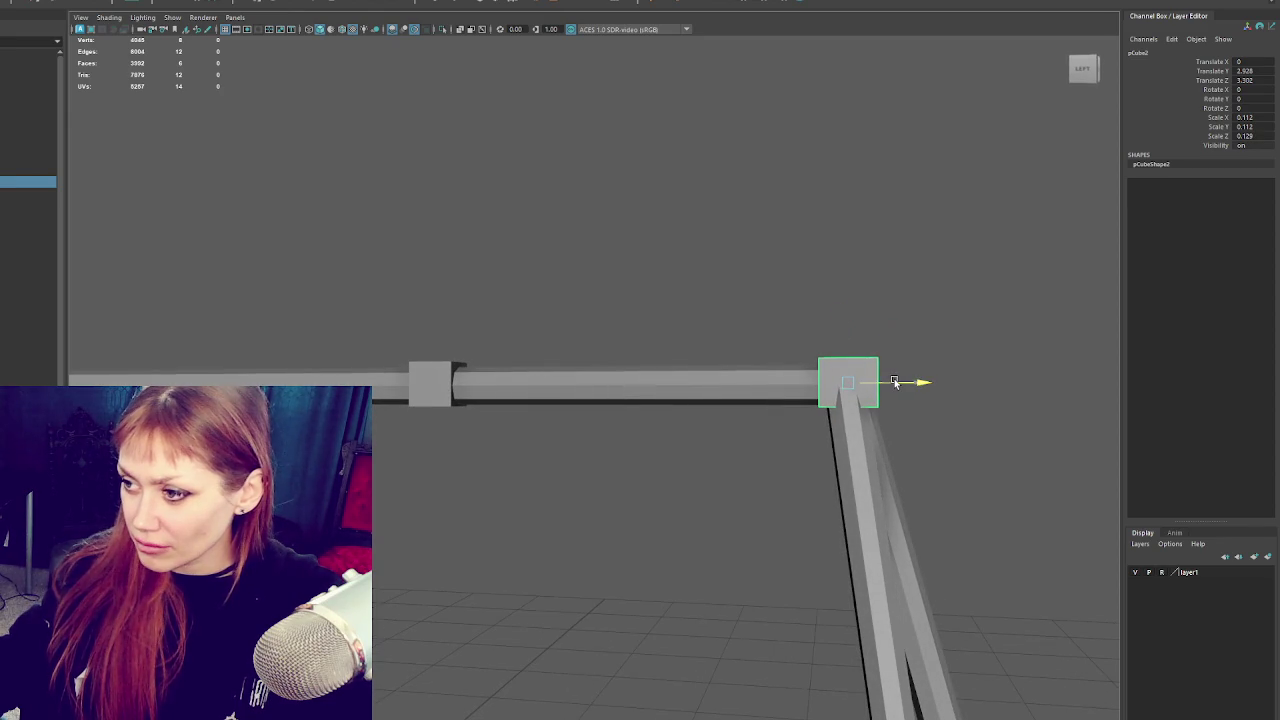
right_click(918, 275)
left_click(871, 266)
left_click_drag(951, 322, 855, 372)
key("w")
left_click_drag(934, 363, 674, 391, "alt")
mouse_move(547, 417)
left_mouse_down()
mouse_move(598, 425)
mouse_move(681, 325)
left_mouse_up()
left_click_drag(639, 362, 646, 362)
left_click_drag(510, 382, 510, 382)
mouse_move(598, 361)
left_mouse_down()
mouse_move(803, 371)
mouse_move(634, 369)
left_mouse_up()
Bevel the corner block with 2 segments.
left_click(837, 280)
left_click_drag(888, 267, 529, 305)
left_click(510, 400)
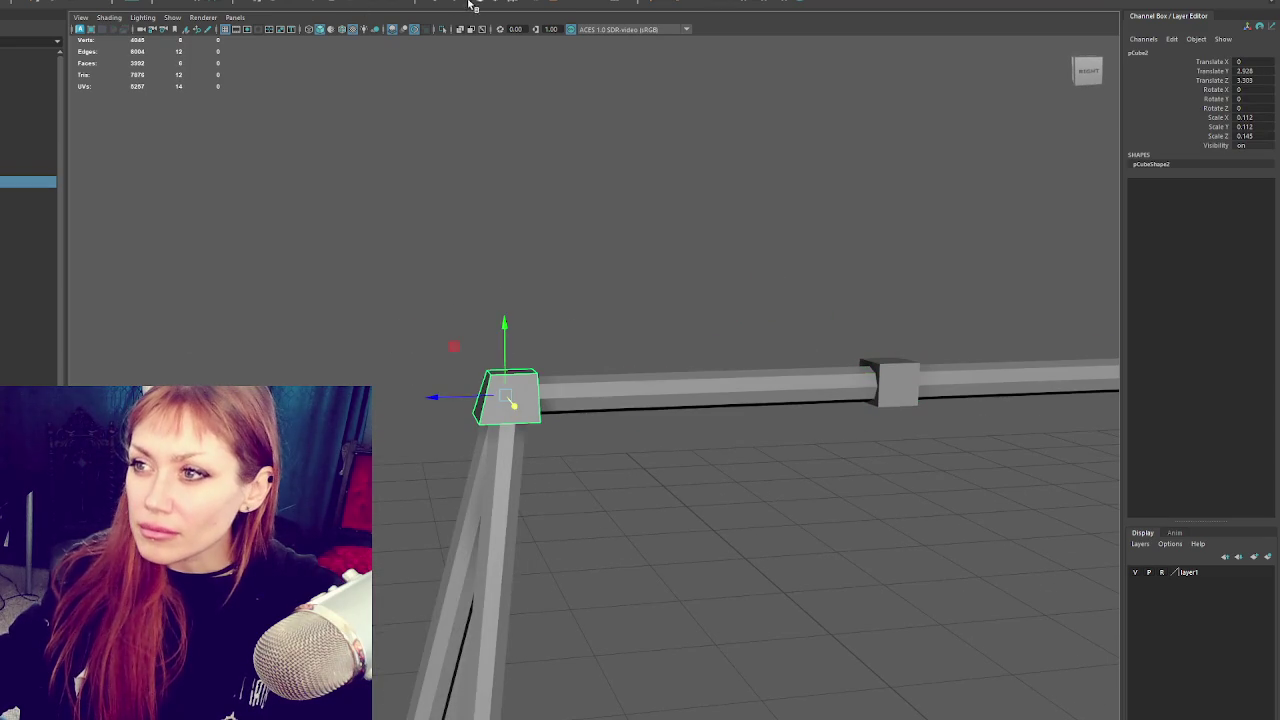
key("ctrl+b")
left_click_drag(866, 408, 867, 400)
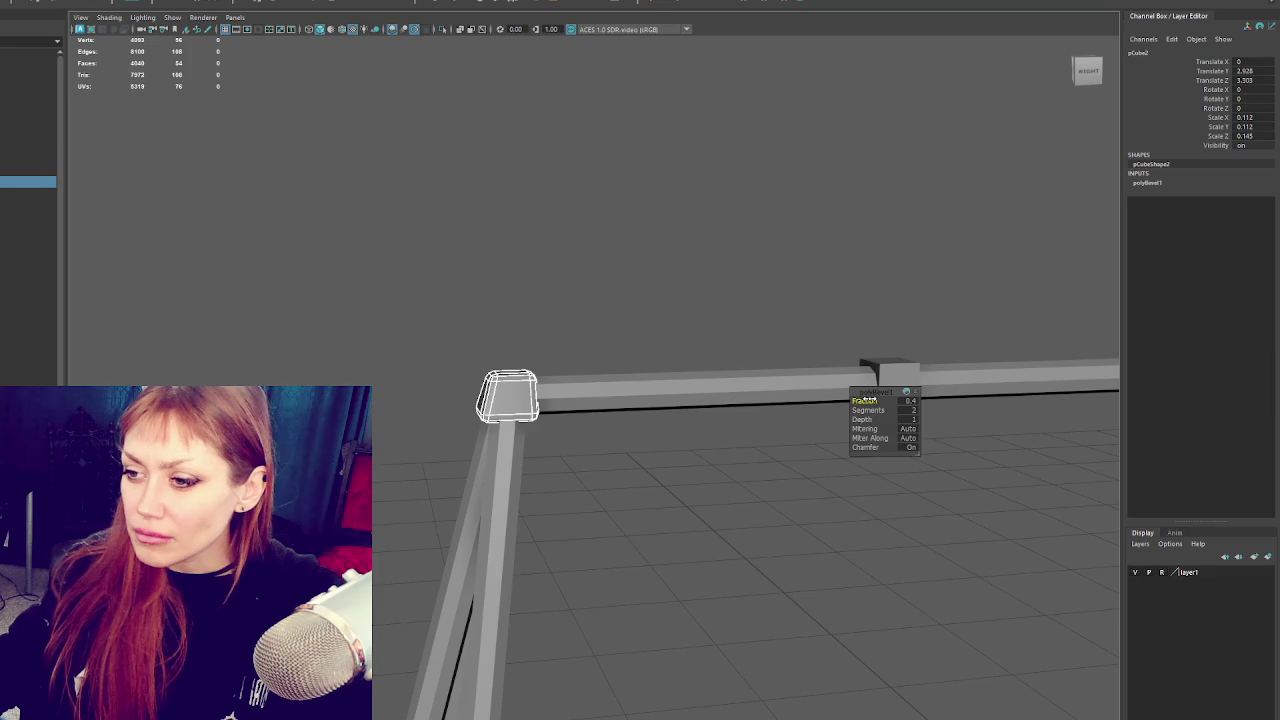
Scale the corner cube on the frame top up slightly.
mouse_move(758, 350)
left_mouse_down()
mouse_move(748, 334)
mouse_move(583, 306)
left_mouse_up()
left_click(583, 306)
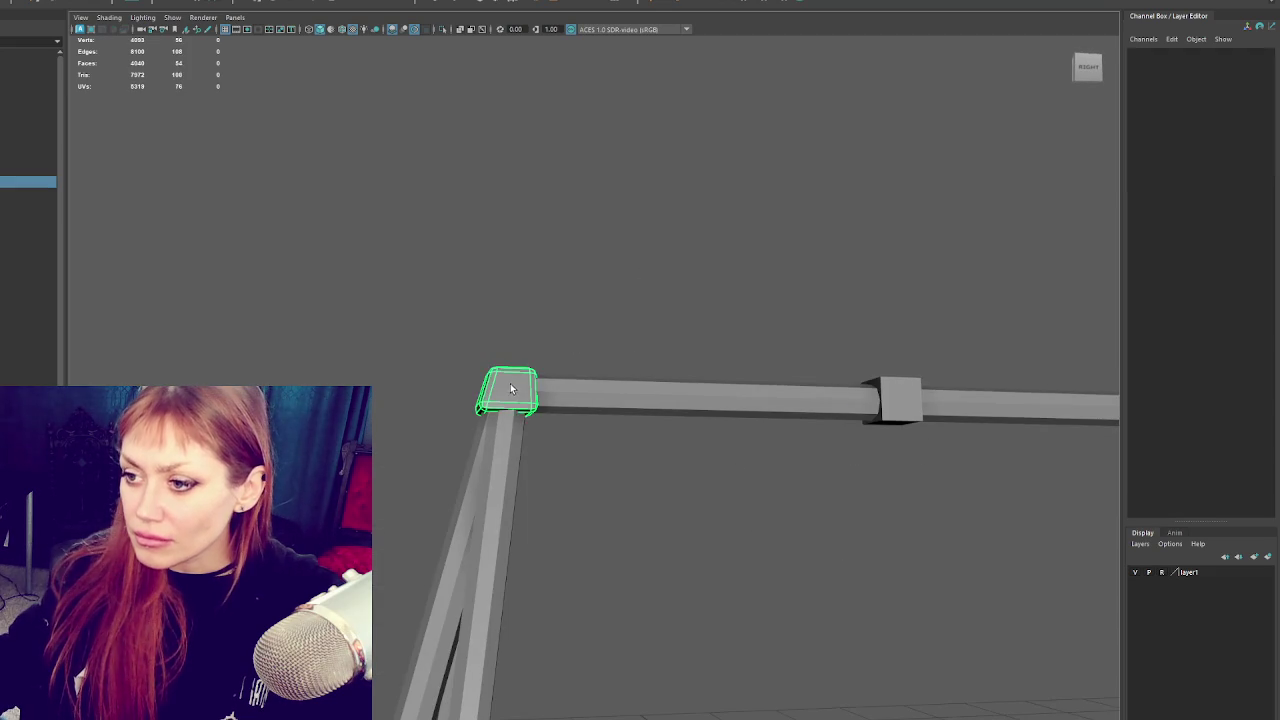
left_click(509, 393)
left_click_drag(509, 397, 488, 393)
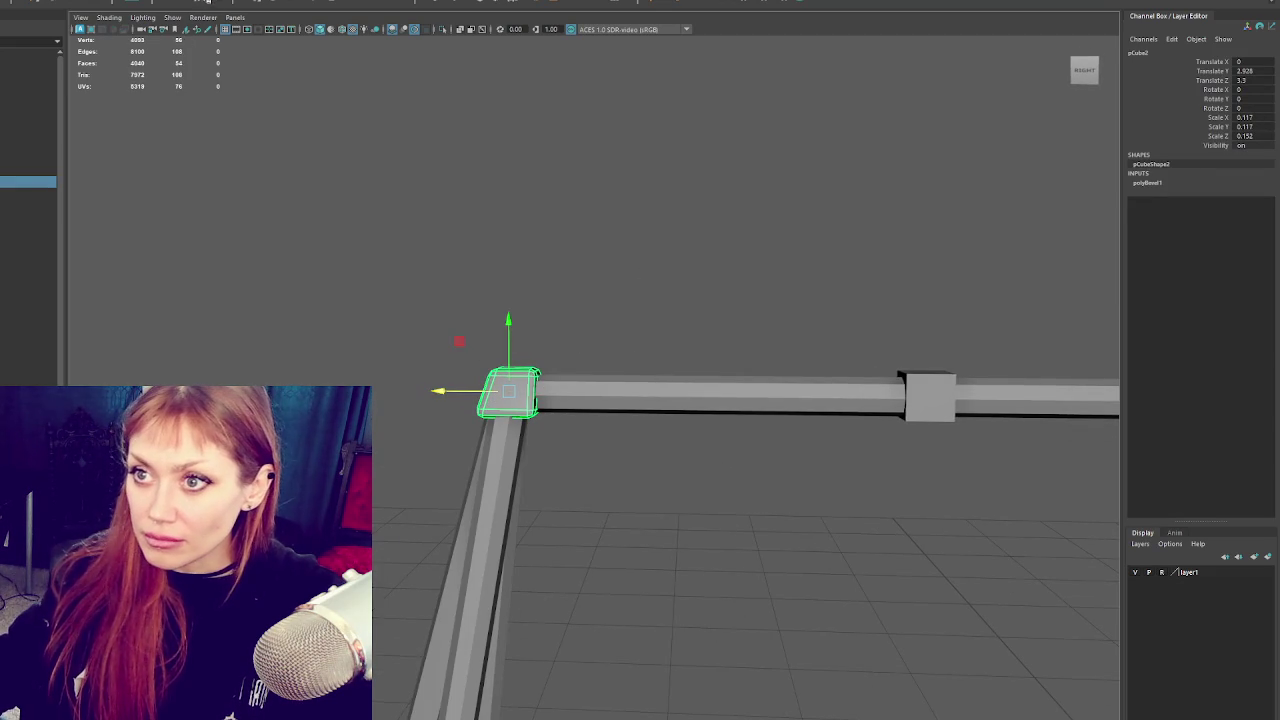
left_click(429, 206)
mouse_move(429, 206)
left_mouse_down()
mouse_move(740, 329)
mouse_move(883, 323)
mouse_move(760, 363)
left_mouse_up()
left_click(697, 394)
scroll(810, 339, "up", 2)
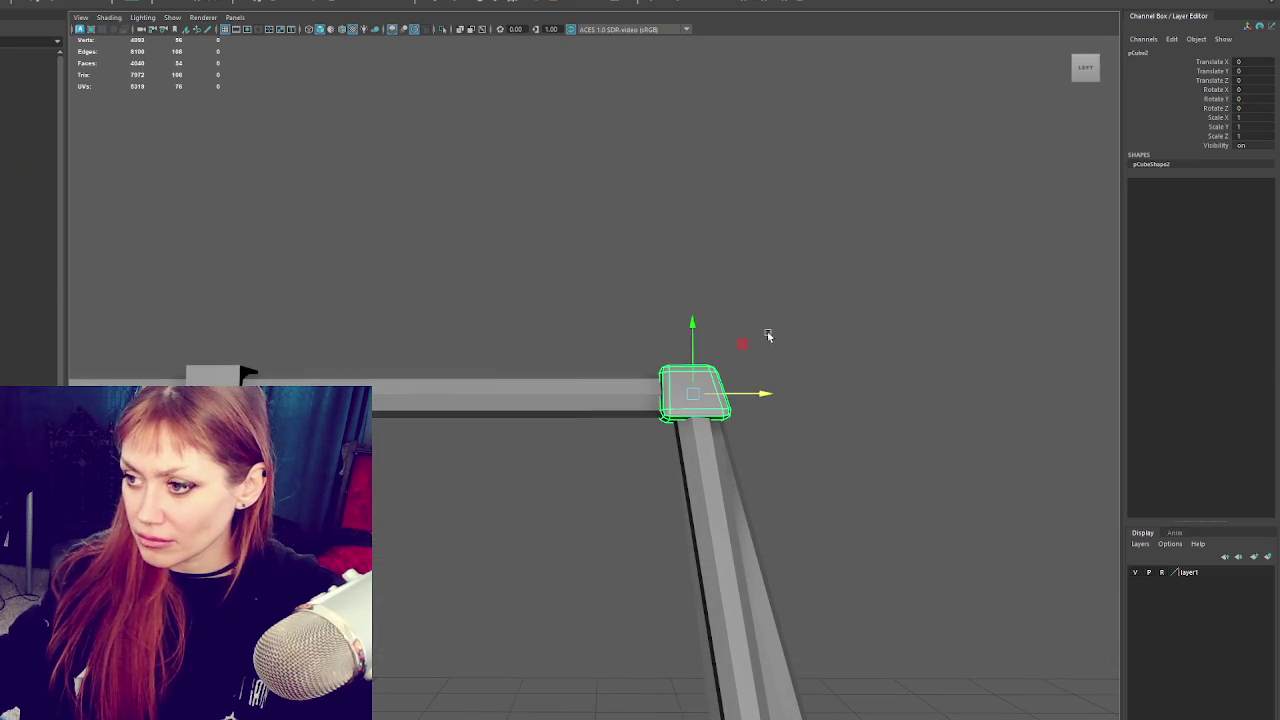
In vertex mode, shift the cube's left-edge and corner vertices outward to taper it.
key("F9")
left_click_drag(643, 438, 672, 380)
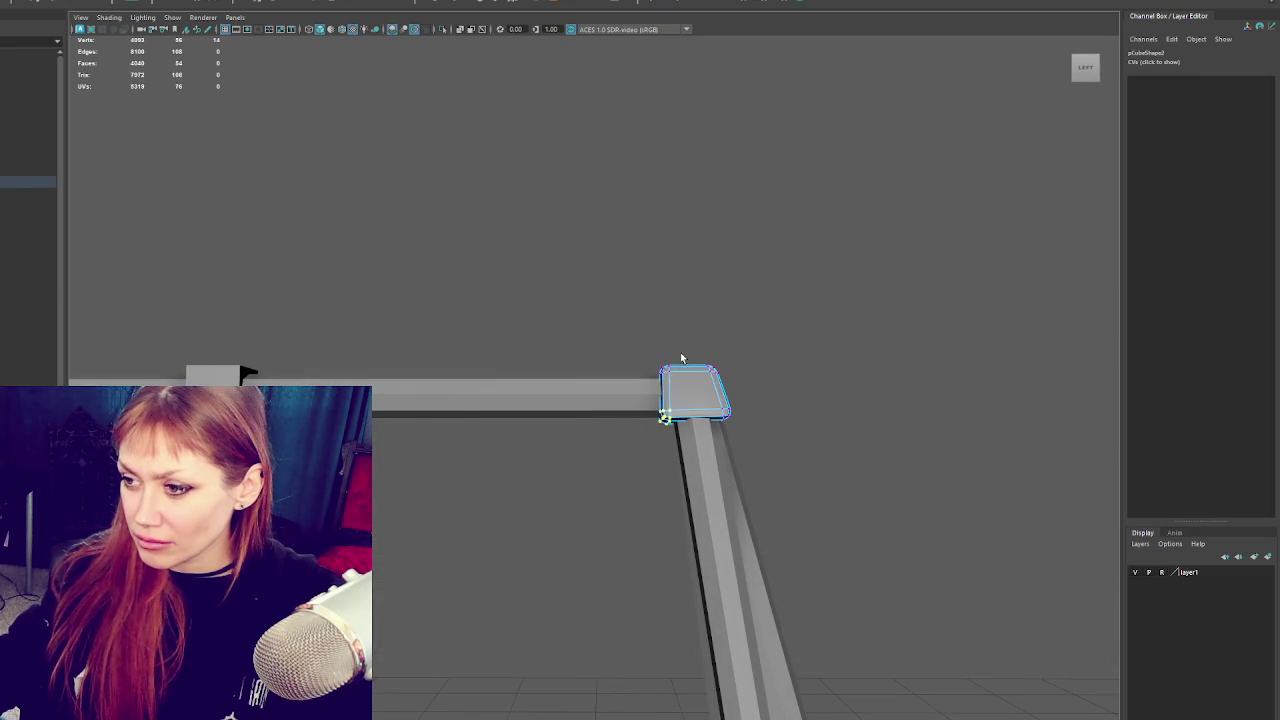
left_click_drag(614, 331, 679, 468)
left_click_drag(690, 398, 687, 399)
key("e")
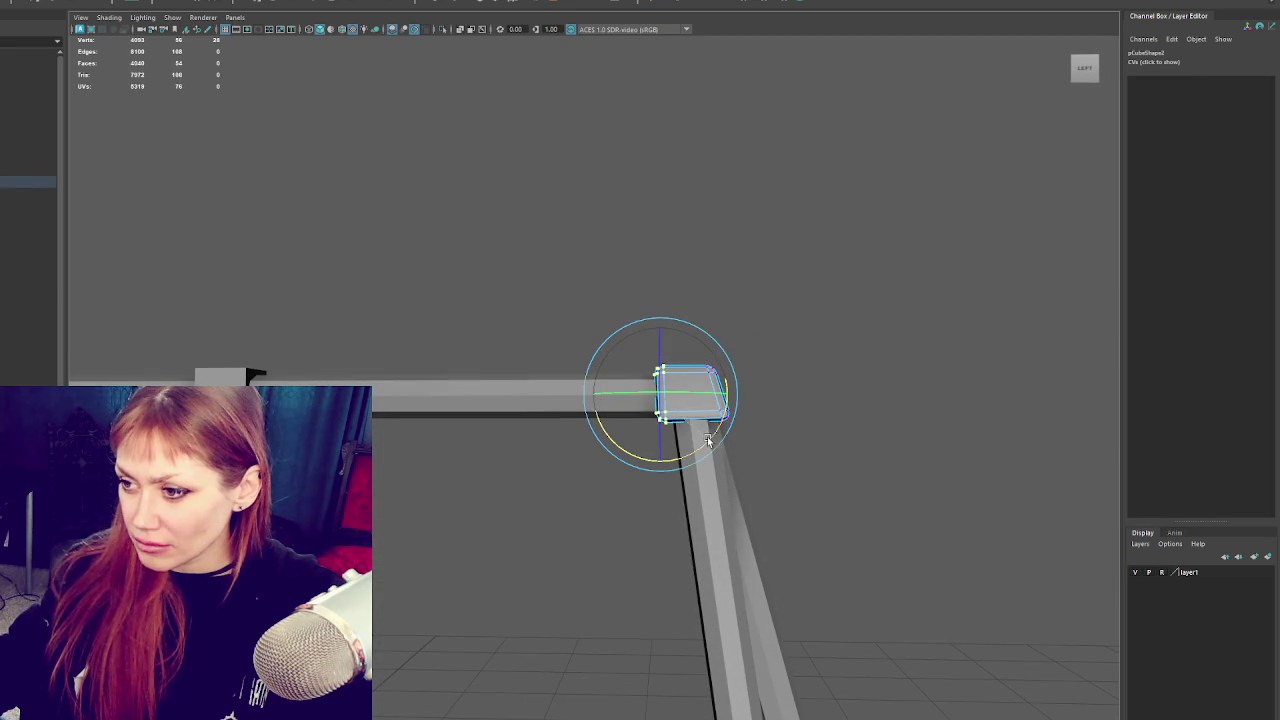
mouse_move(705, 440)
left_mouse_down()
mouse_move(598, 455)
mouse_move(980, 443)
left_mouse_up()
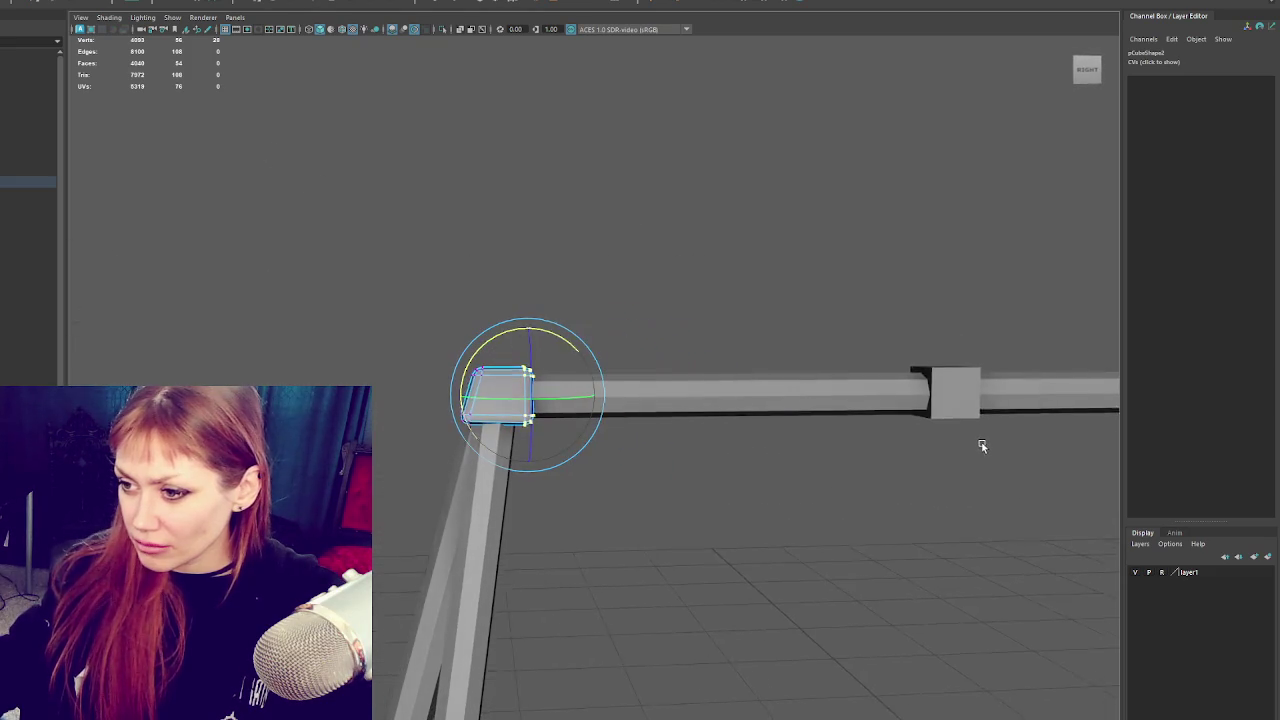
mouse_move(500, 322)
left_mouse_down()
mouse_move(452, 395)
mouse_move(435, 375)
mouse_move(478, 352)
left_mouse_up()
key("w")
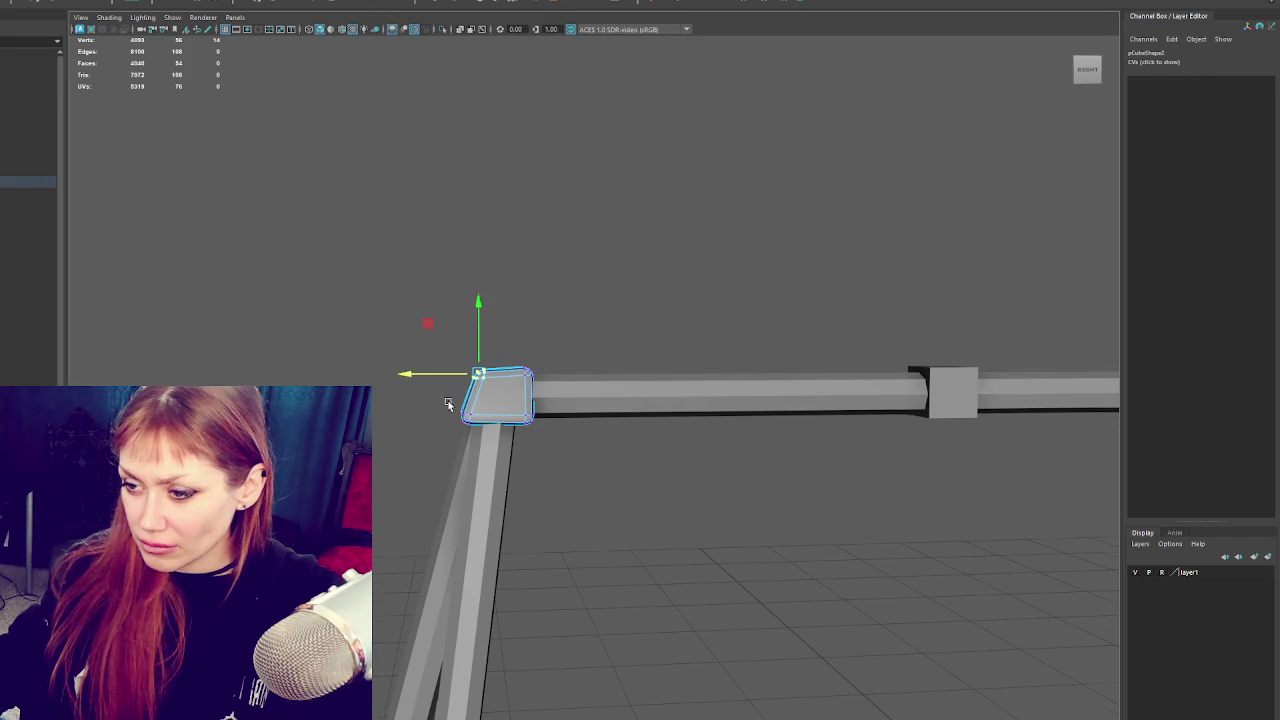
left_click(463, 414)
left_click(468, 380)
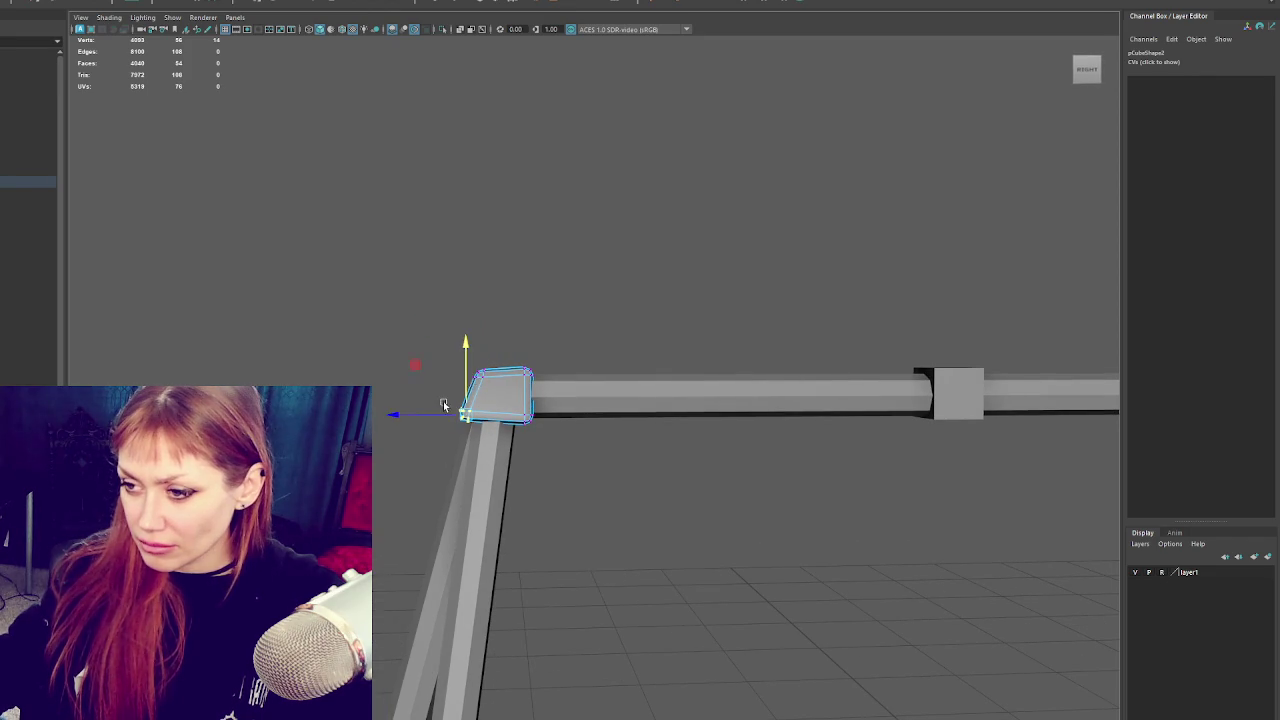
key("F8")
Select the cap's bottom-right corner vertex and inspect it from an aligned side view.
left_click(674, 270)
mouse_move(674, 270)
left_mouse_down()
mouse_move(471, 343)
mouse_move(522, 341)
mouse_move(340, 350)
mouse_move(505, 405)
mouse_move(622, 397)
left_mouse_up()
left_click(505, 405)
right_click(722, 362)
left_click(686, 346)
left_click(684, 436)
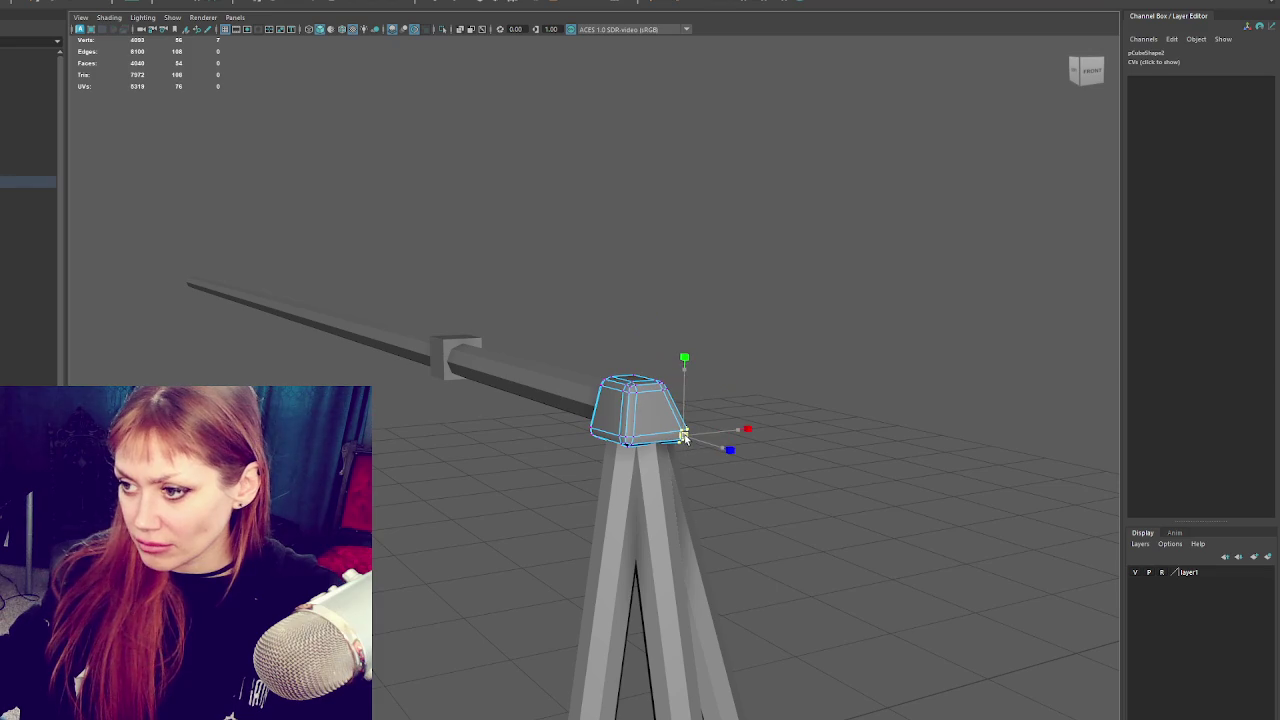
left_click_drag(686, 438, 648, 472)
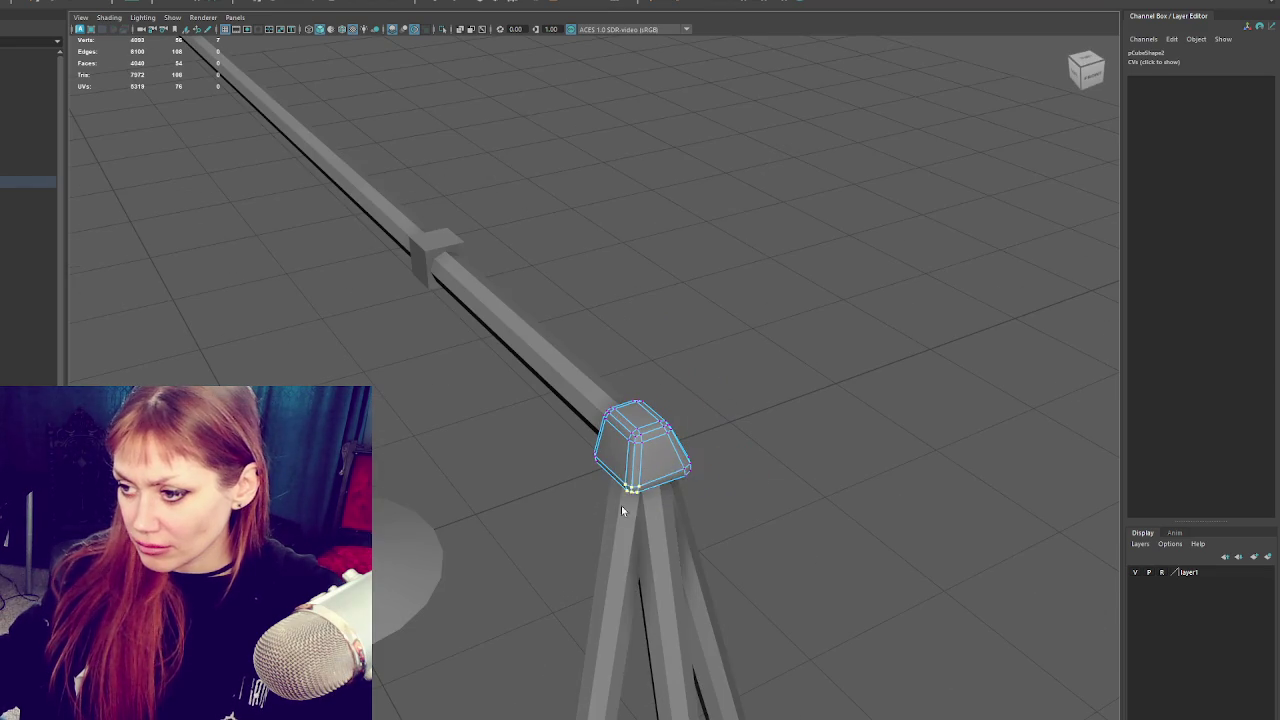
left_click(725, 470)
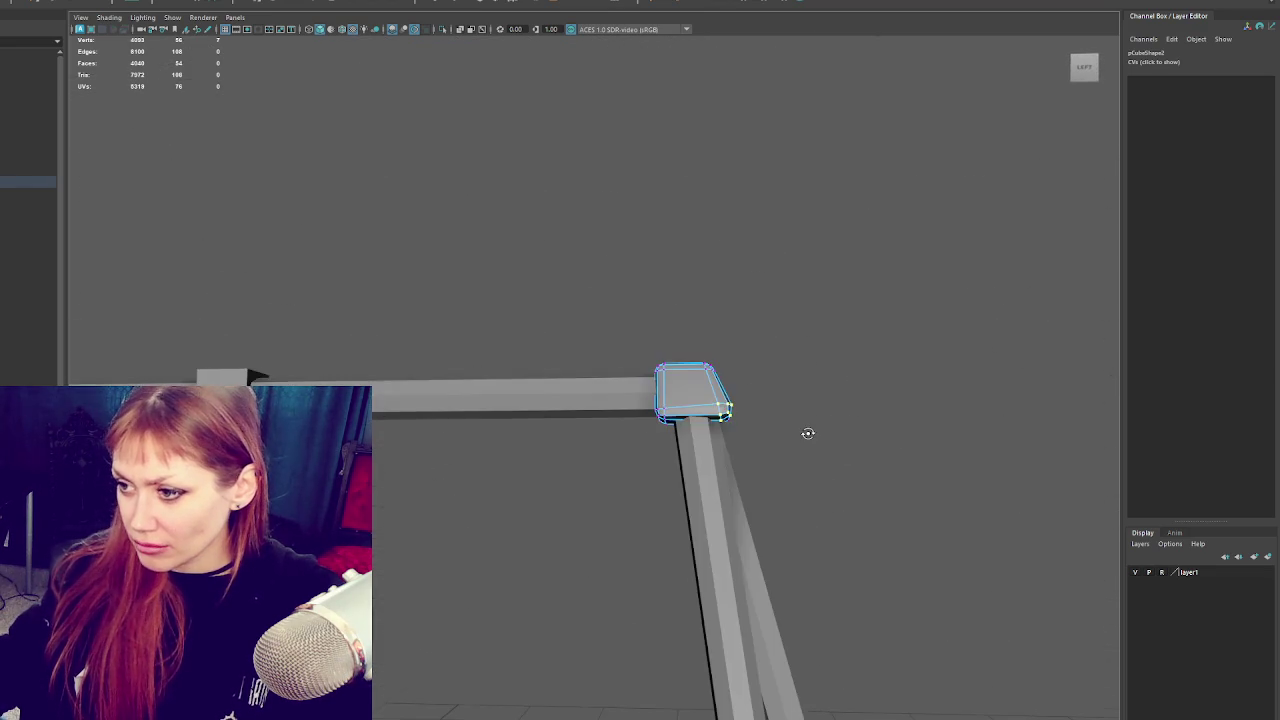
mouse_move(757, 420)
left_mouse_down()
mouse_move(709, 424)
mouse_move(797, 397)
mouse_move(763, 419)
left_mouse_up()
left_click(720, 400)
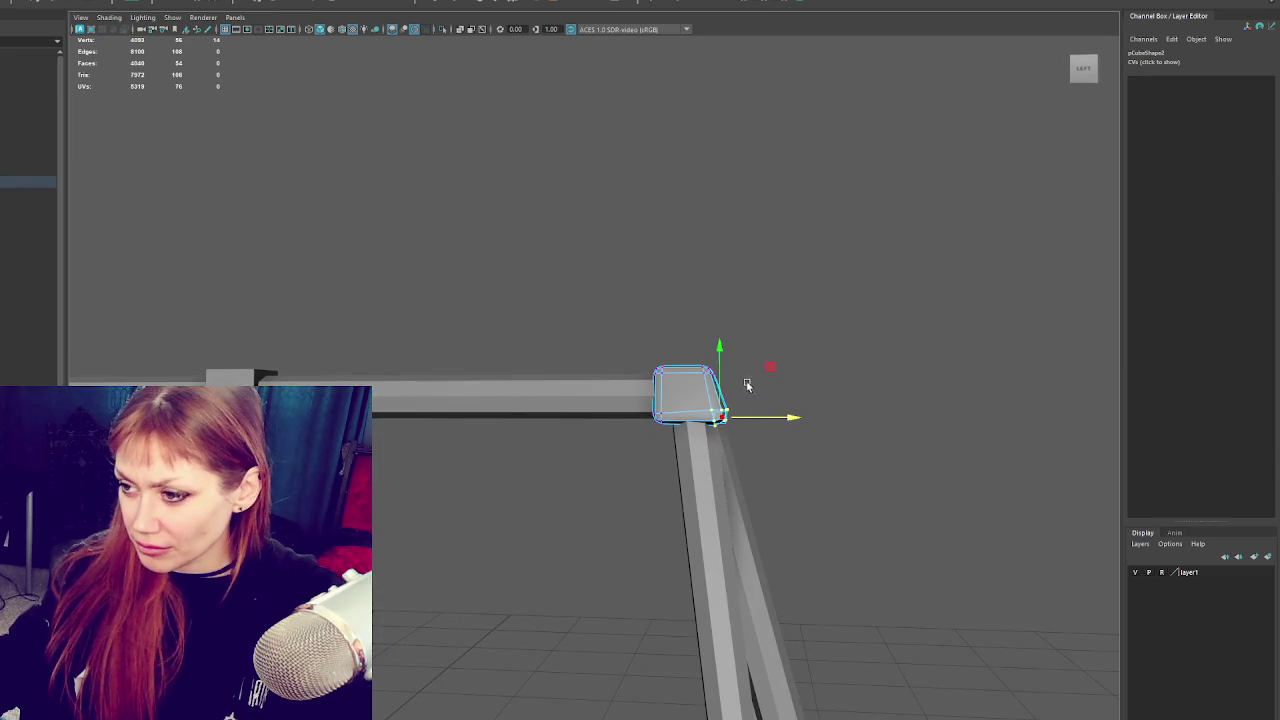
left_click(734, 294)
Reselect the cap cube on the tripod and switch it to component editing.
scroll(602, 356, "down", 3)
left_click_drag(602, 356, 550, 387)
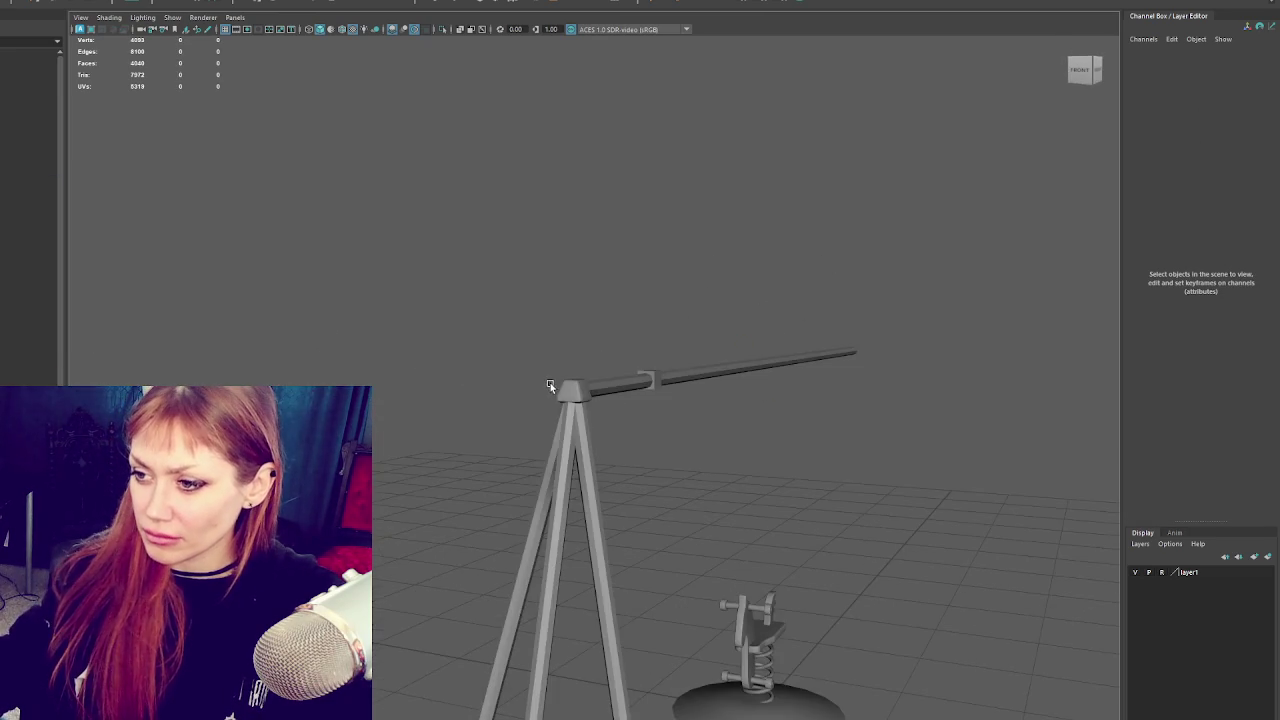
left_click(581, 380)
scroll(640, 388, "up", 3)
left_click_drag(672, 392, 805, 395)
right_click(805, 391)
left_click(737, 343)
mouse_move(737, 343)
left_mouse_down()
mouse_move(591, 351)
mouse_move(585, 370)
mouse_move(621, 396)
mouse_move(656, 75)
left_mouse_up()
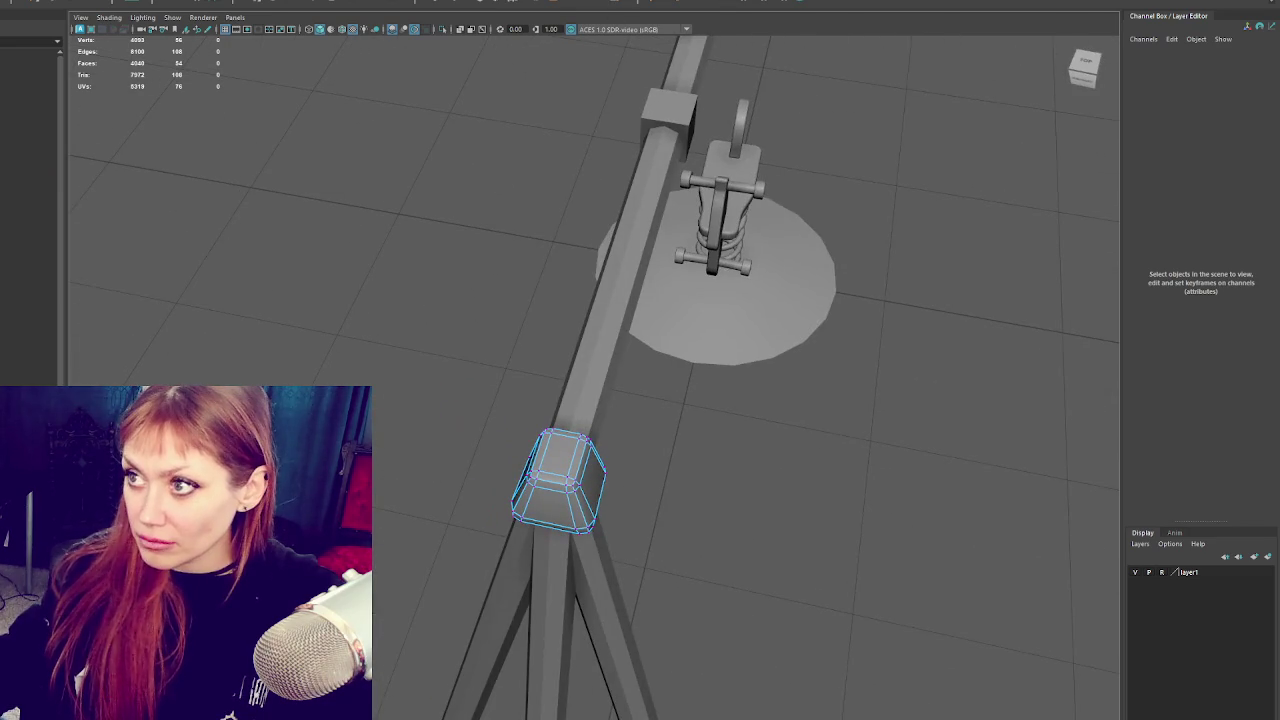
Insert an edge loop across the cap cube and box-select its bottom vertices.
left_click_drag(574, 500, 551, 493)
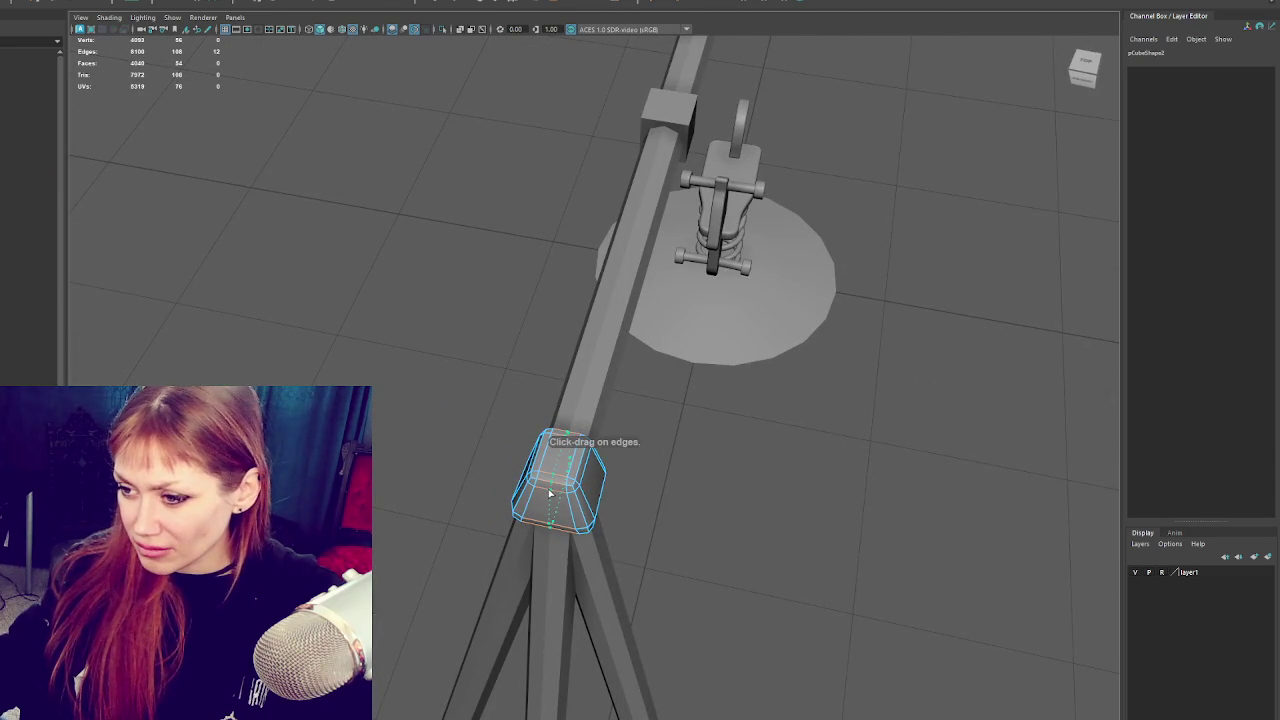
left_click(551, 493)
right_click(682, 440)
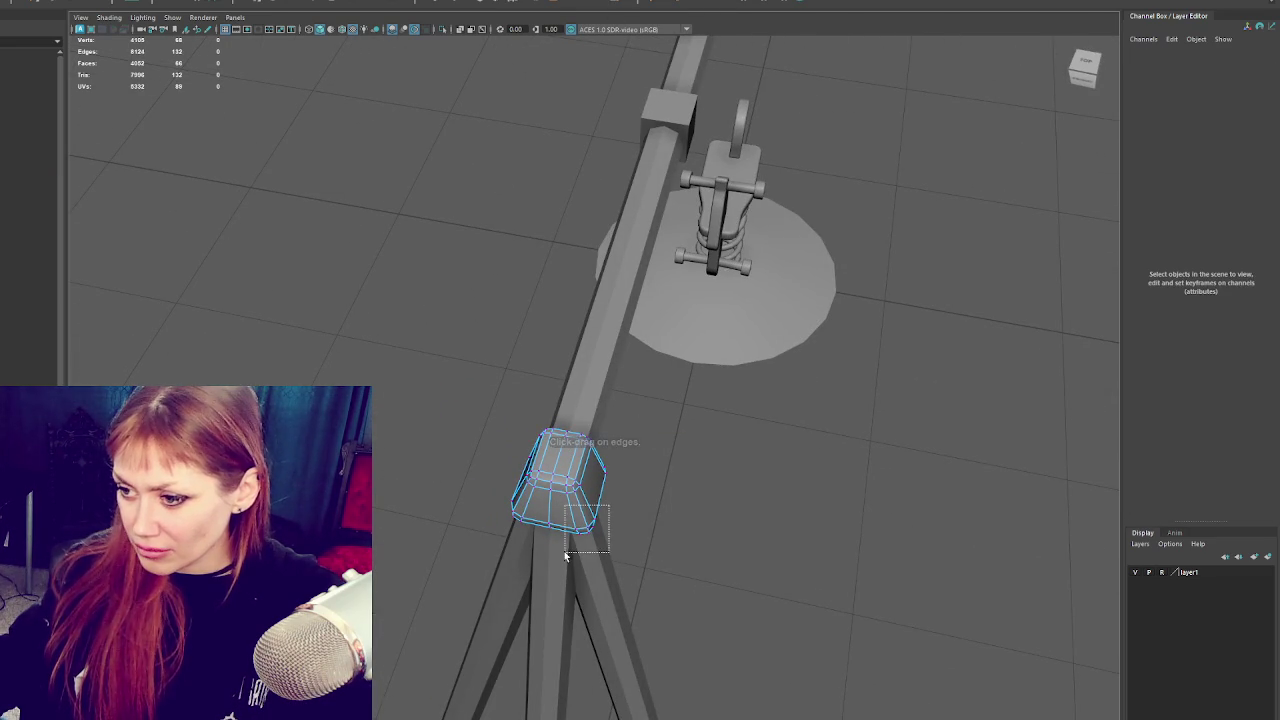
left_click_drag(608, 505, 565, 556)
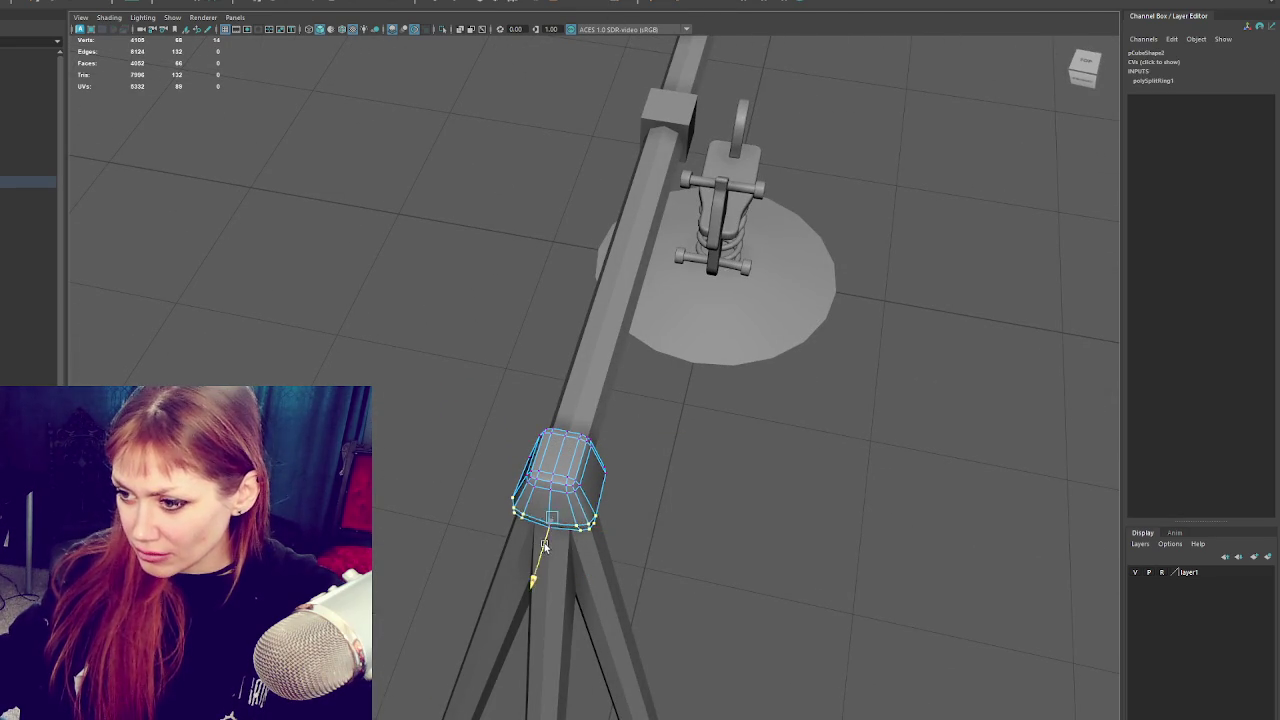
mouse_move(543, 503)
left_mouse_down()
mouse_move(765, 475)
mouse_move(591, 521)
mouse_move(615, 530)
left_mouse_up()
left_click_drag(680, 466, 598, 566)
left_click_drag(598, 566, 658, 503)
left_click_drag(517, 560, 517, 560)
Turn on object-X symmetry and reselect the cap's bottom vertices for moving.
key("e")
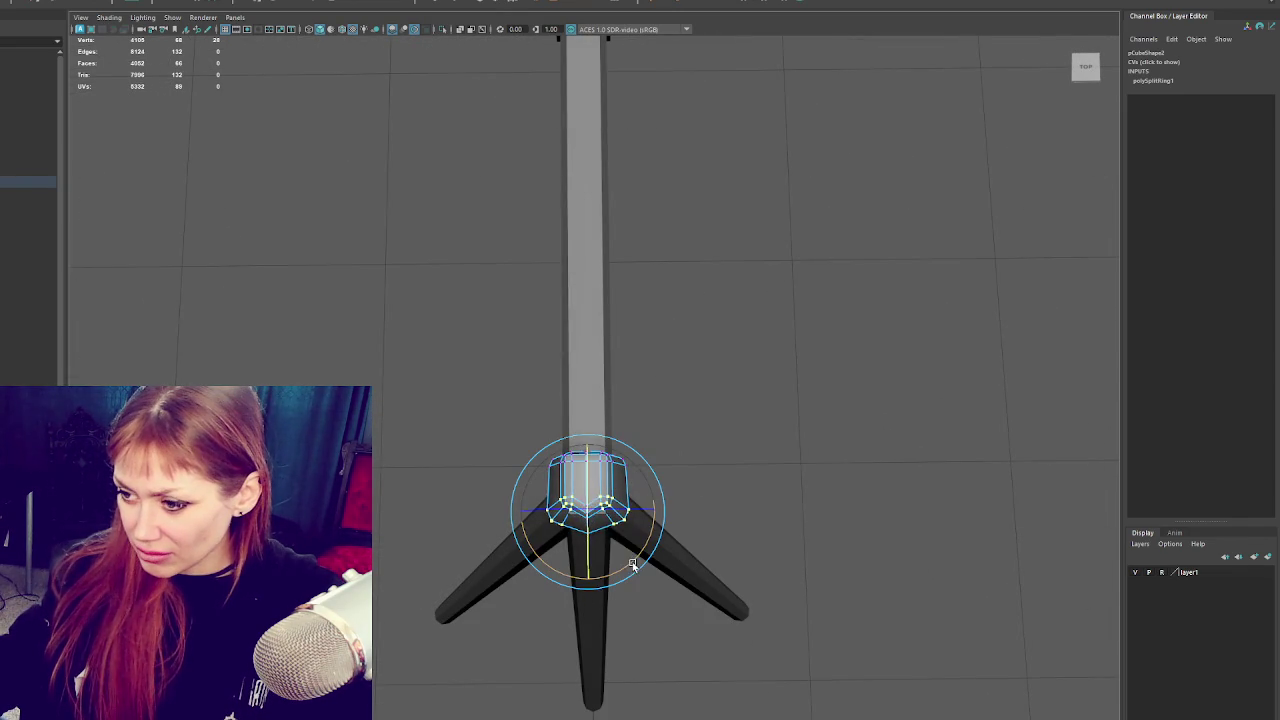
left_click(377, 4)
left_click(372, 20)
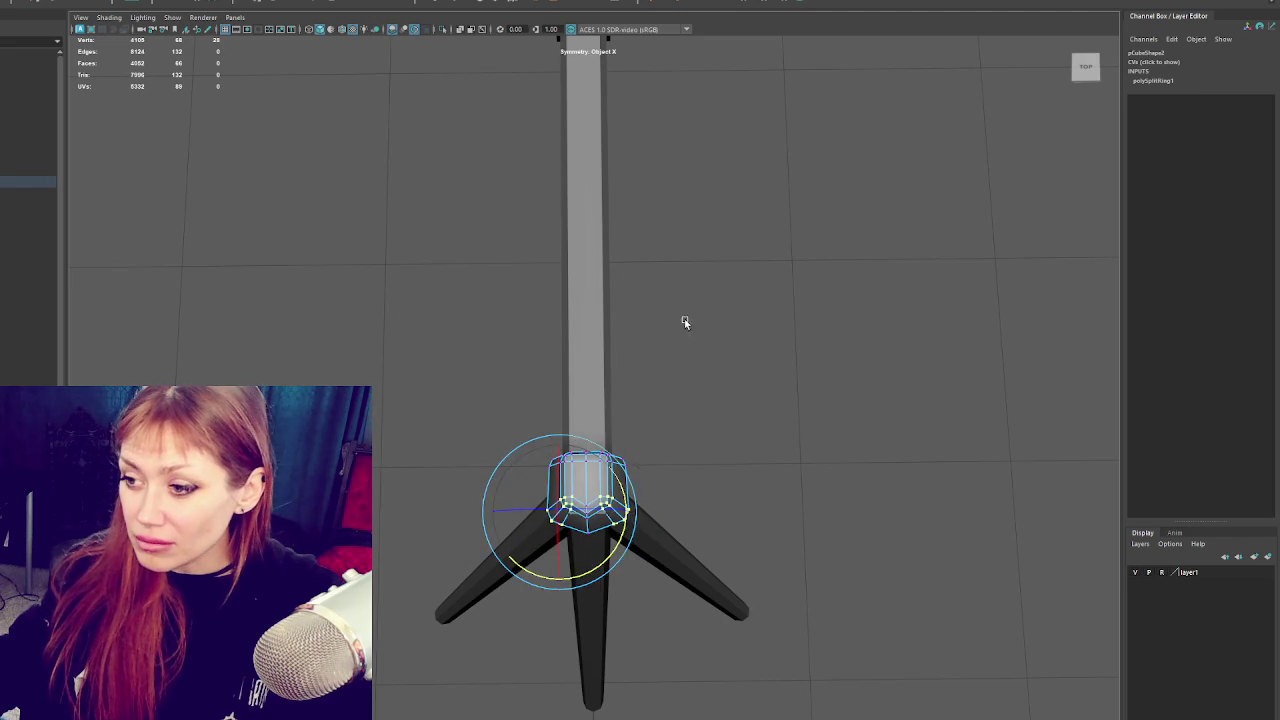
left_click(645, 290)
left_click(603, 509)
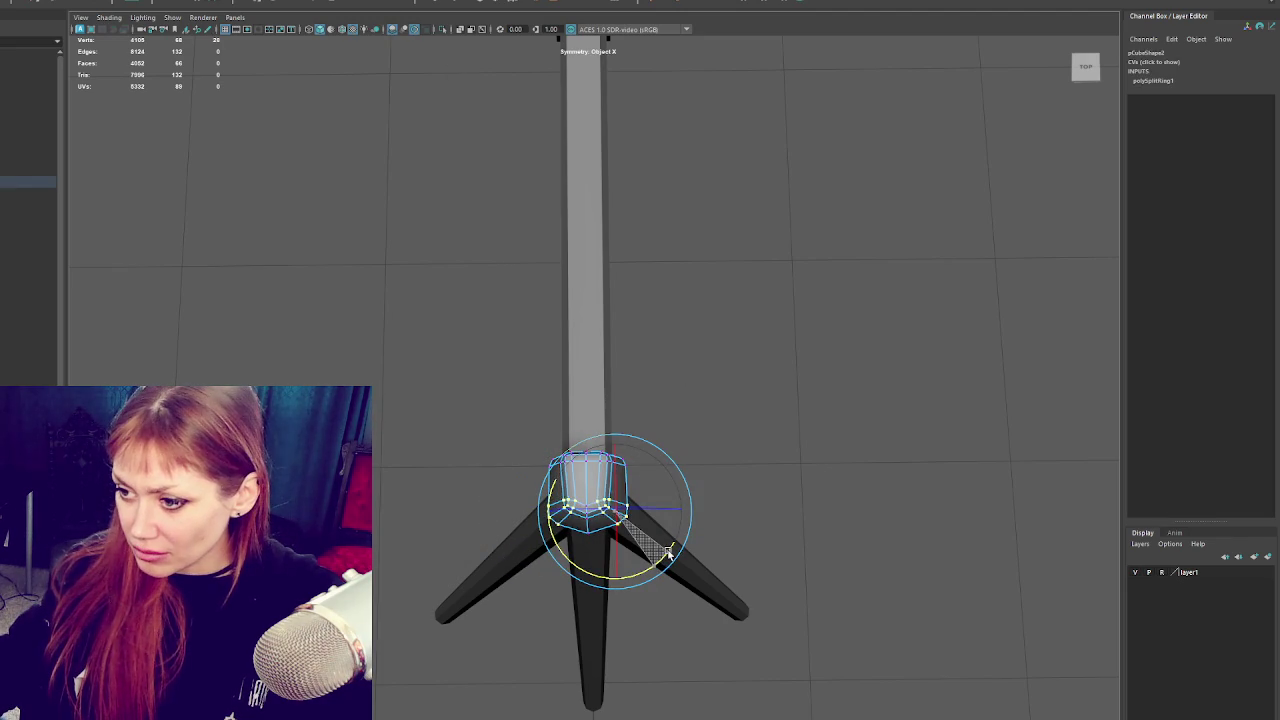
key("w")
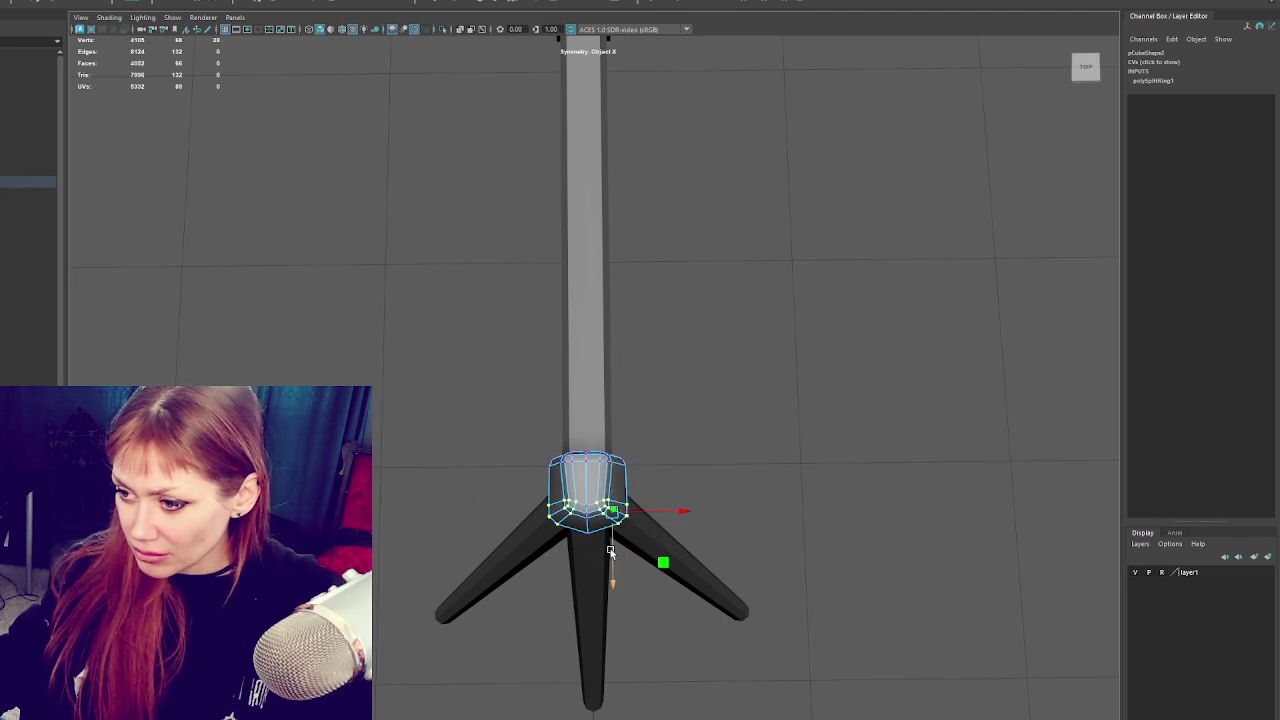
Lower the cap's top vertex ring and nudge its lower and upper vertices sideways.
left_click_drag(611, 551, 643, 461)
key("e")
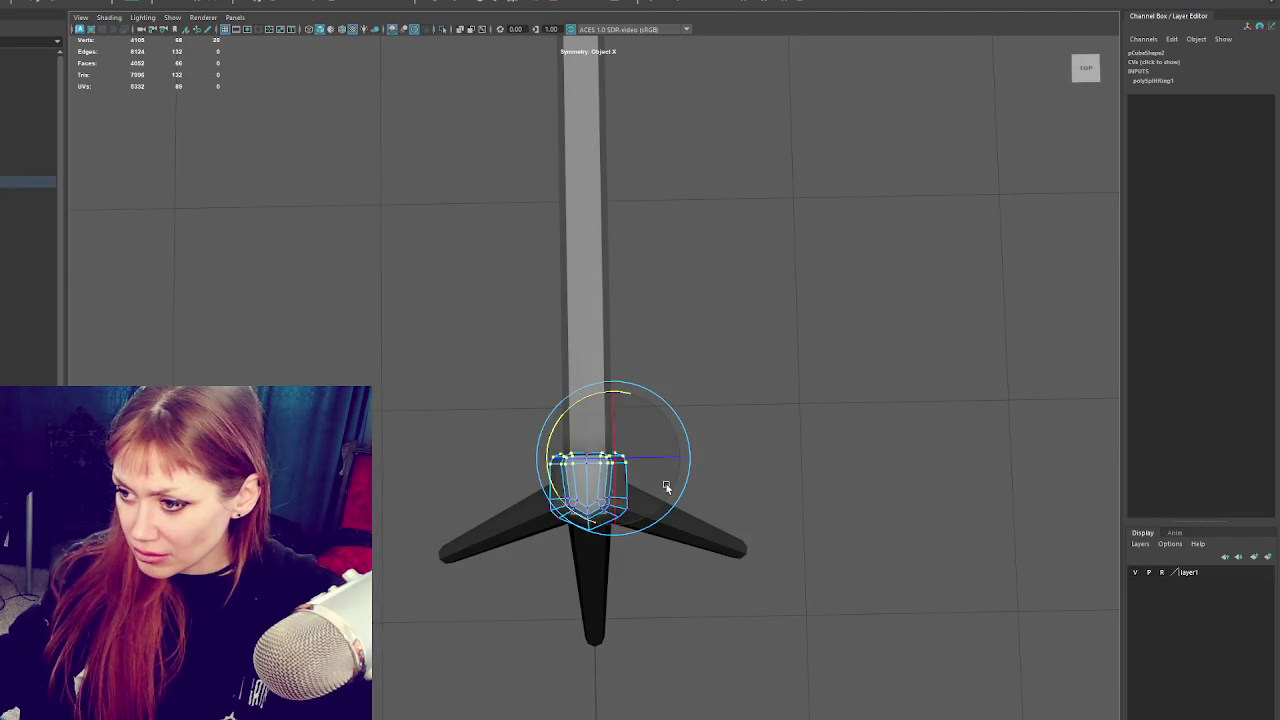
left_click(607, 487)
left_click_drag(607, 487, 648, 472)
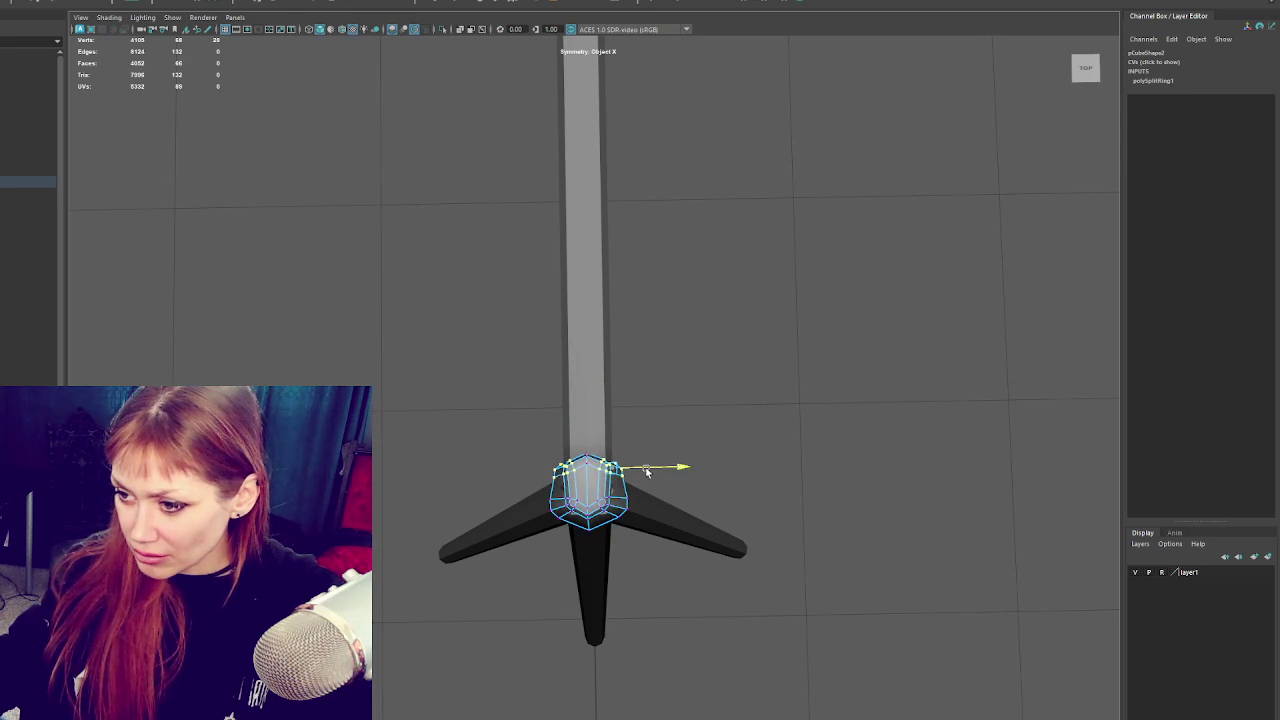
left_click(617, 509)
left_click_drag(597, 512, 622, 500)
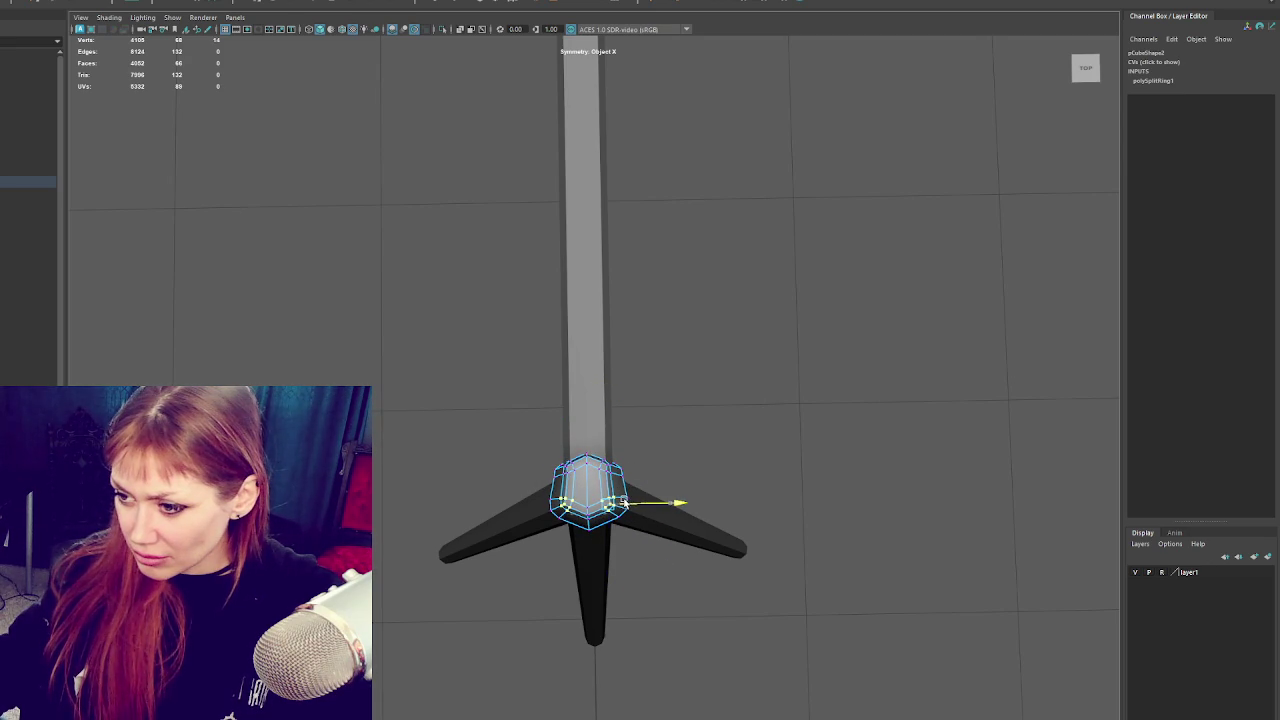
left_click(627, 479)
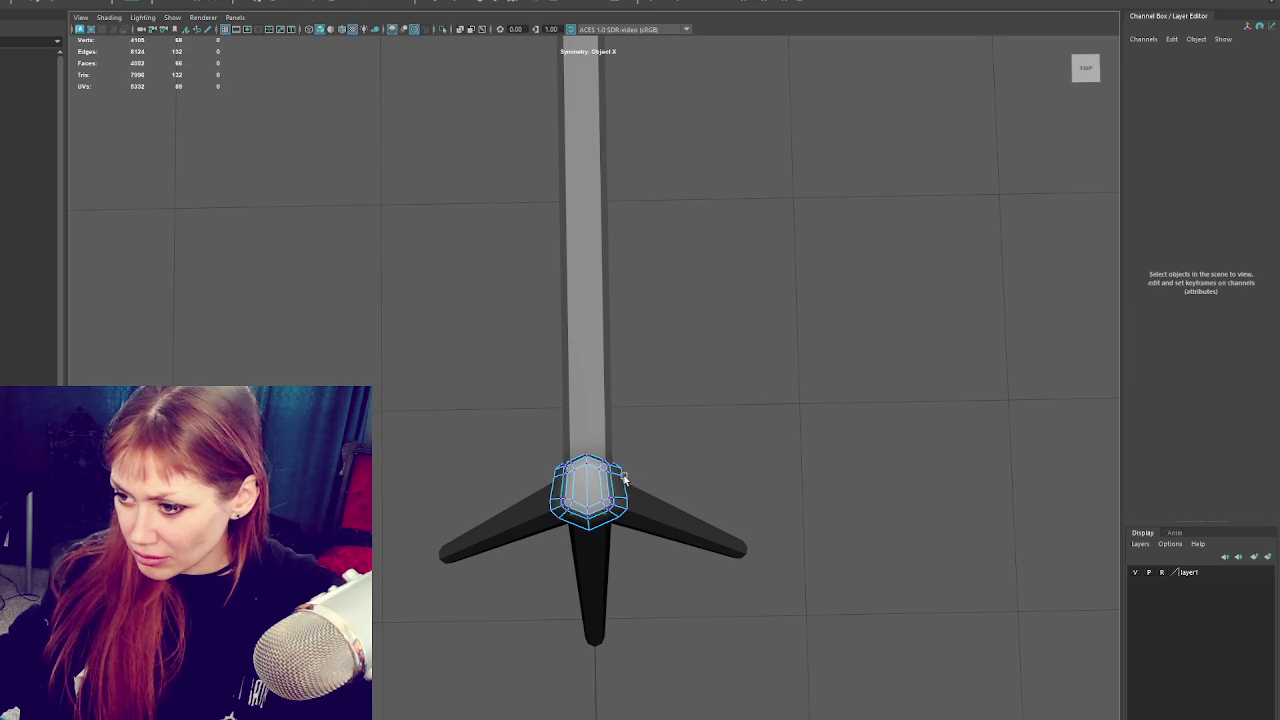
left_click_drag(627, 477, 626, 477)
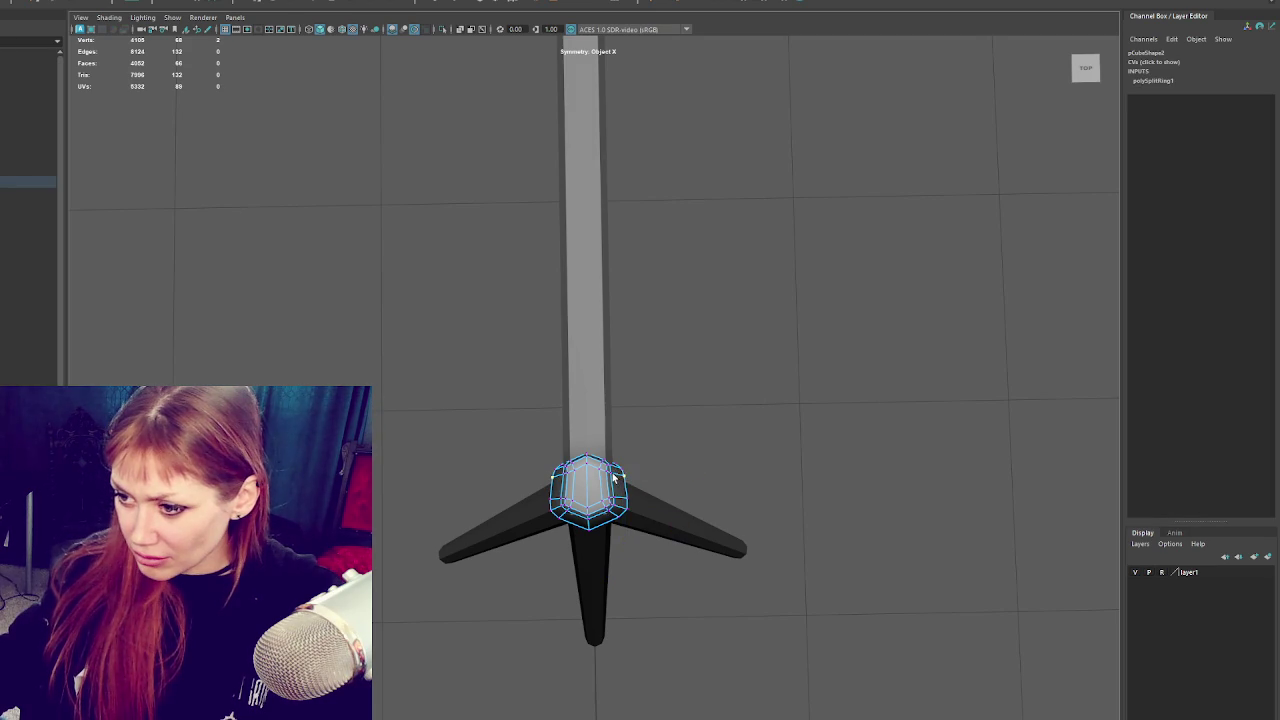
Shift an upper cap vertex along the depth axis.
left_click(617, 474)
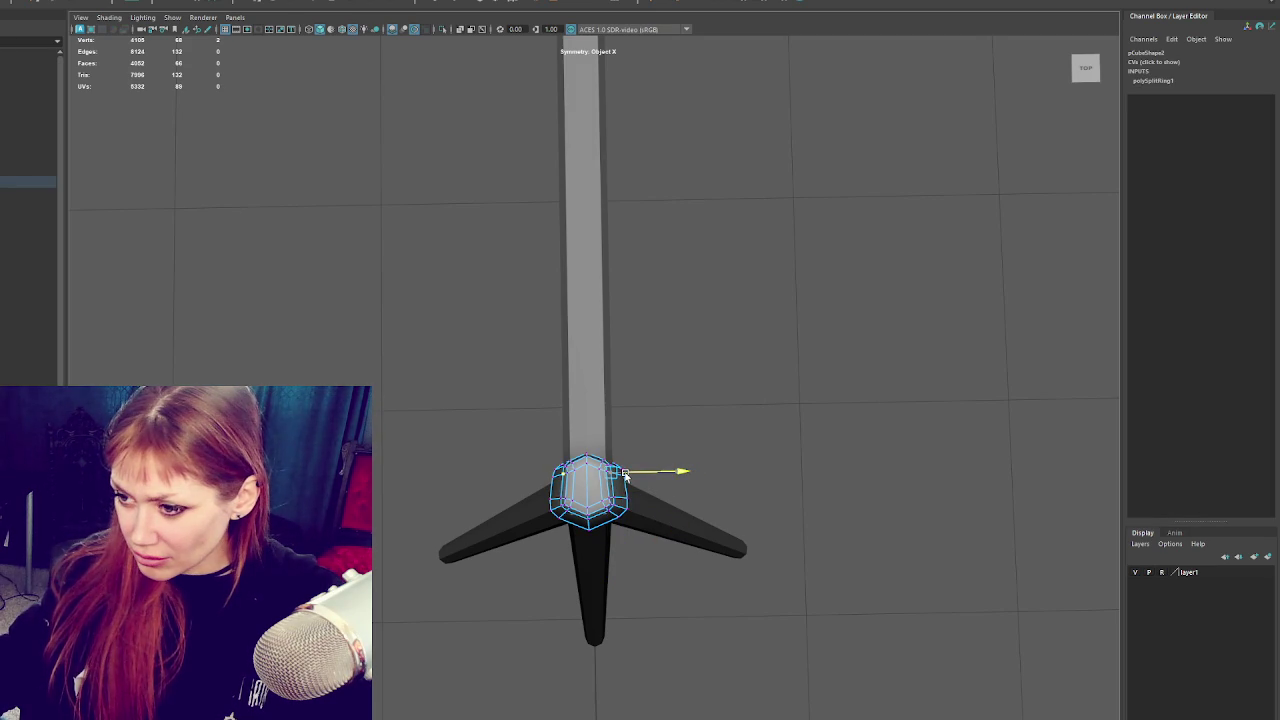
key("q")
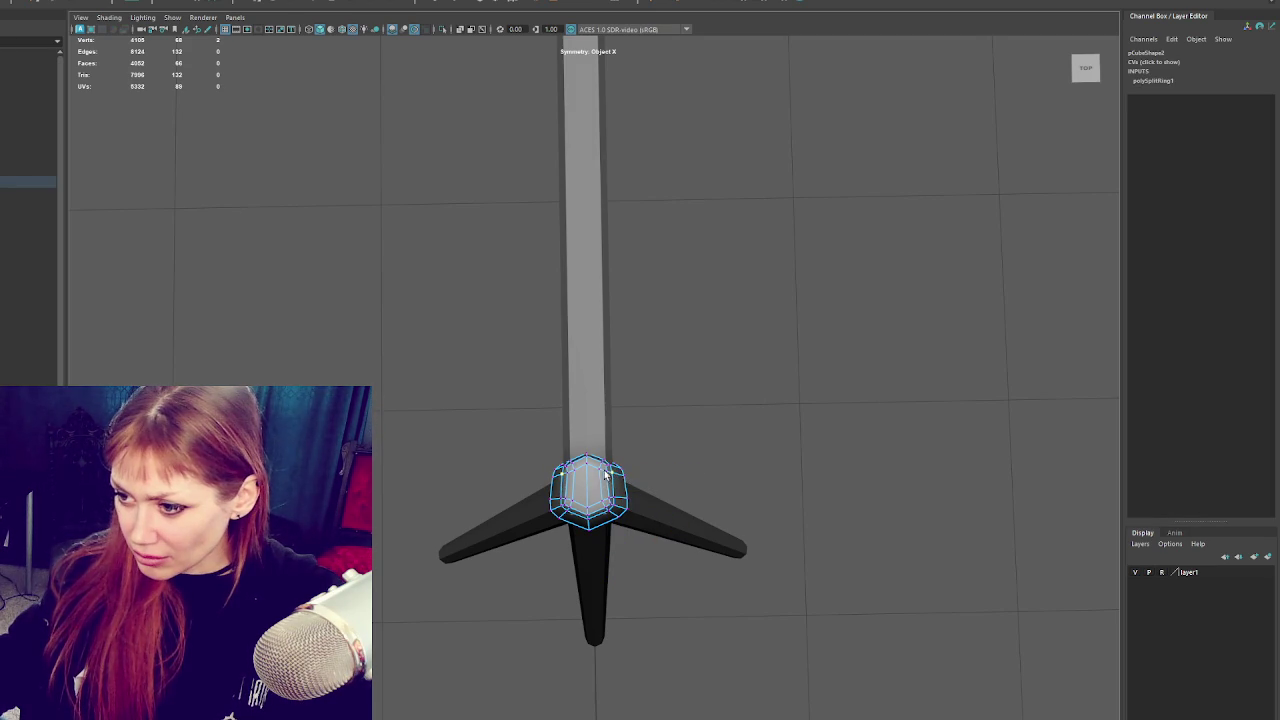
key("w")
key("q")
key("w")
left_click_drag(601, 490, 589, 485)
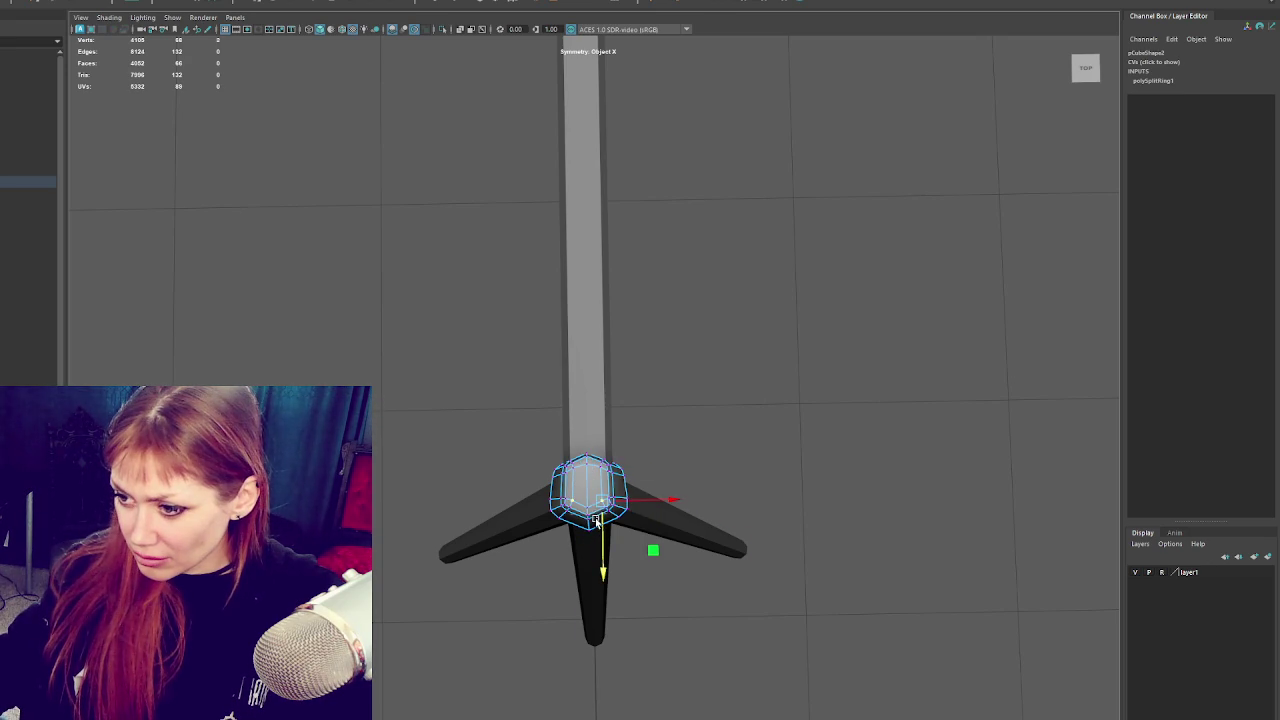
Undo the recent cap edits and lower the hexagonal guard along the column.
key("ctrl+z")
key("ctrl+z")
key("ctrl+z")
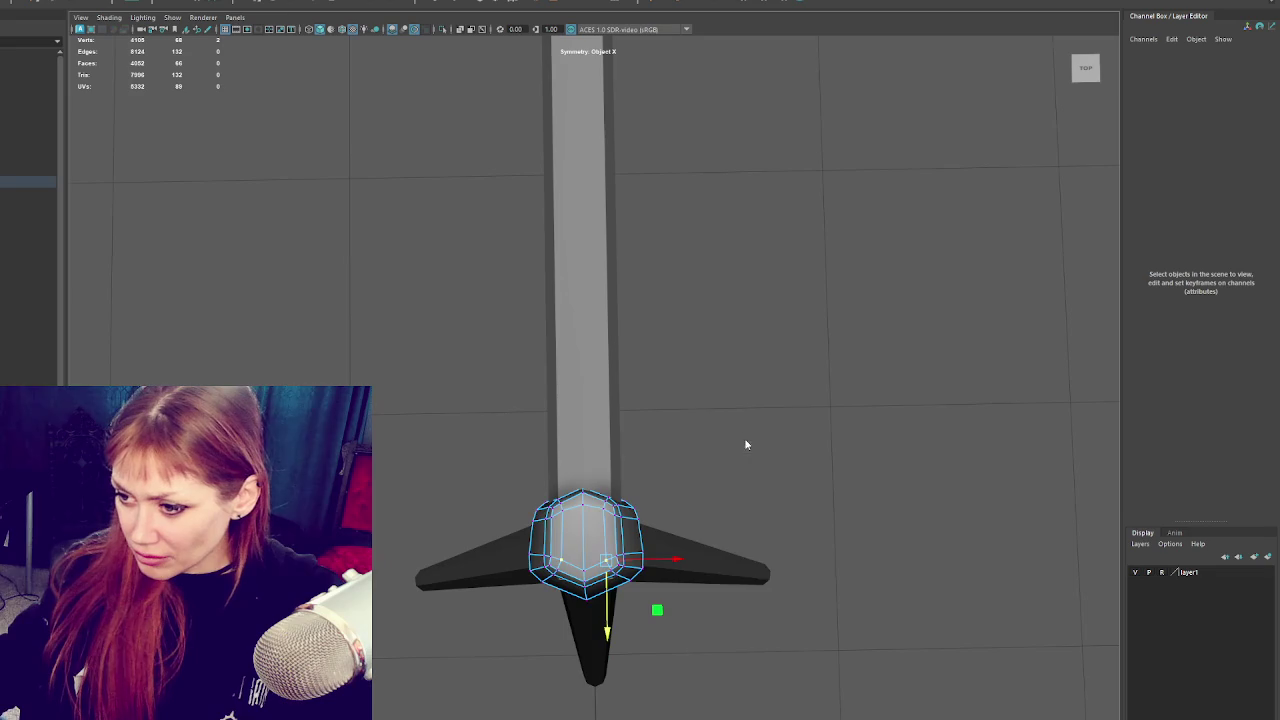
key("ctrl+z")
key("q")
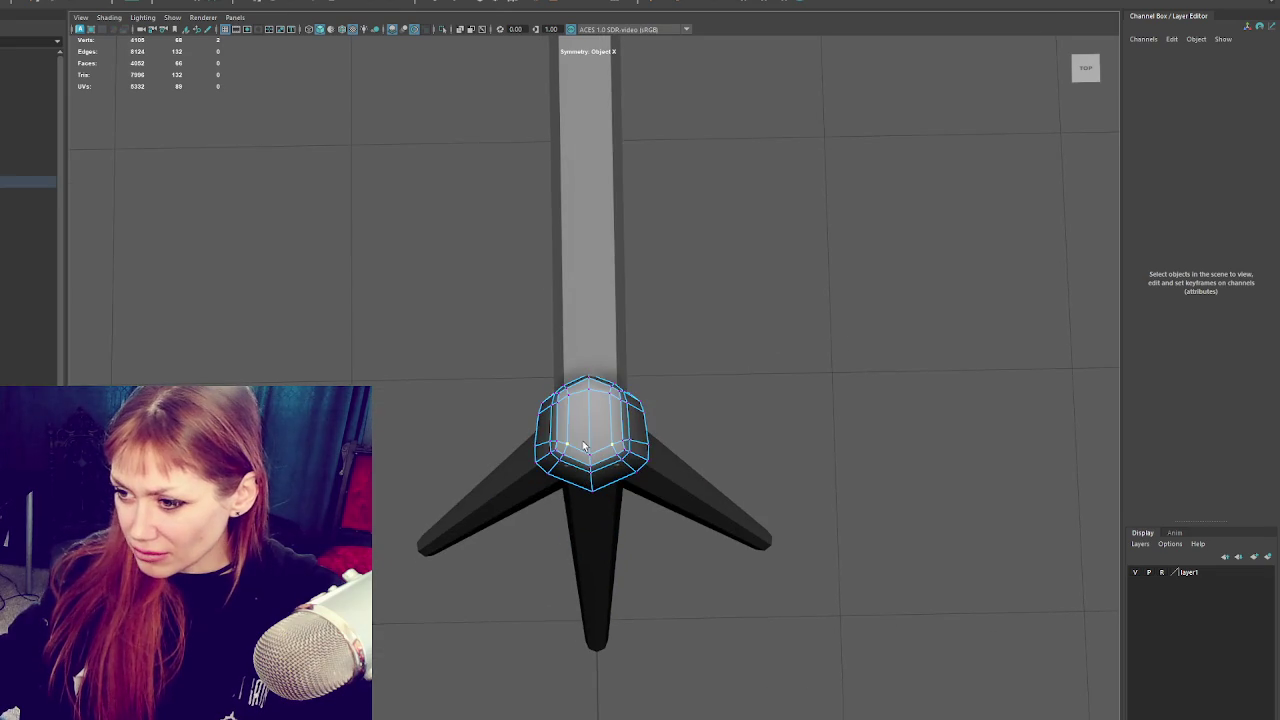
key("w")
left_click_drag(613, 483, 615, 487)
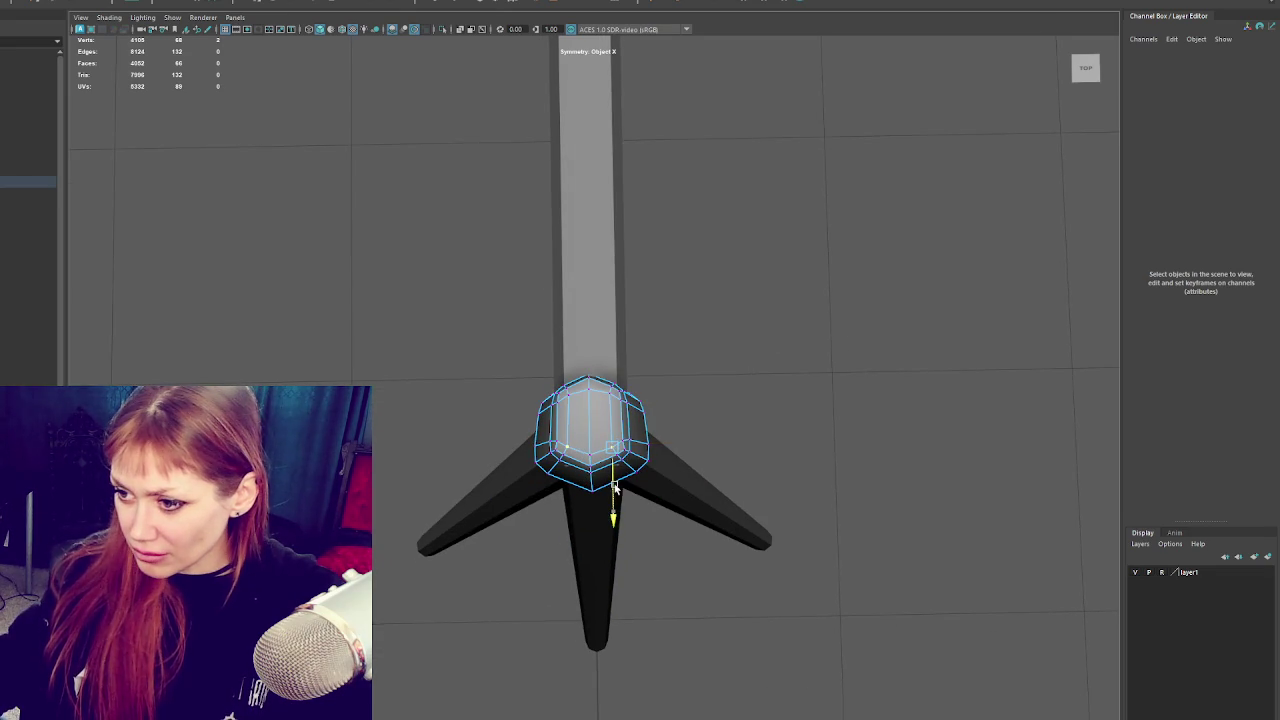
Select the column and guard in vertex mode, adjust a lower-ring vertex, then deselect.
left_click(565, 481)
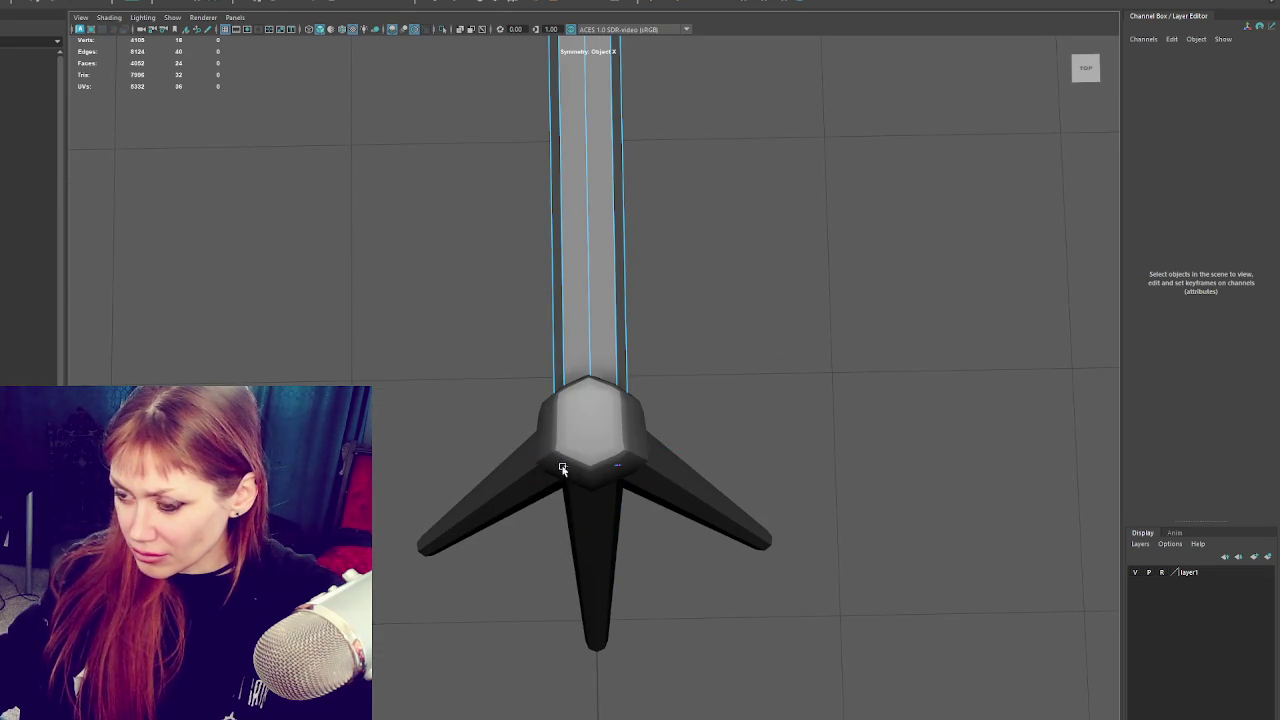
left_click(641, 428)
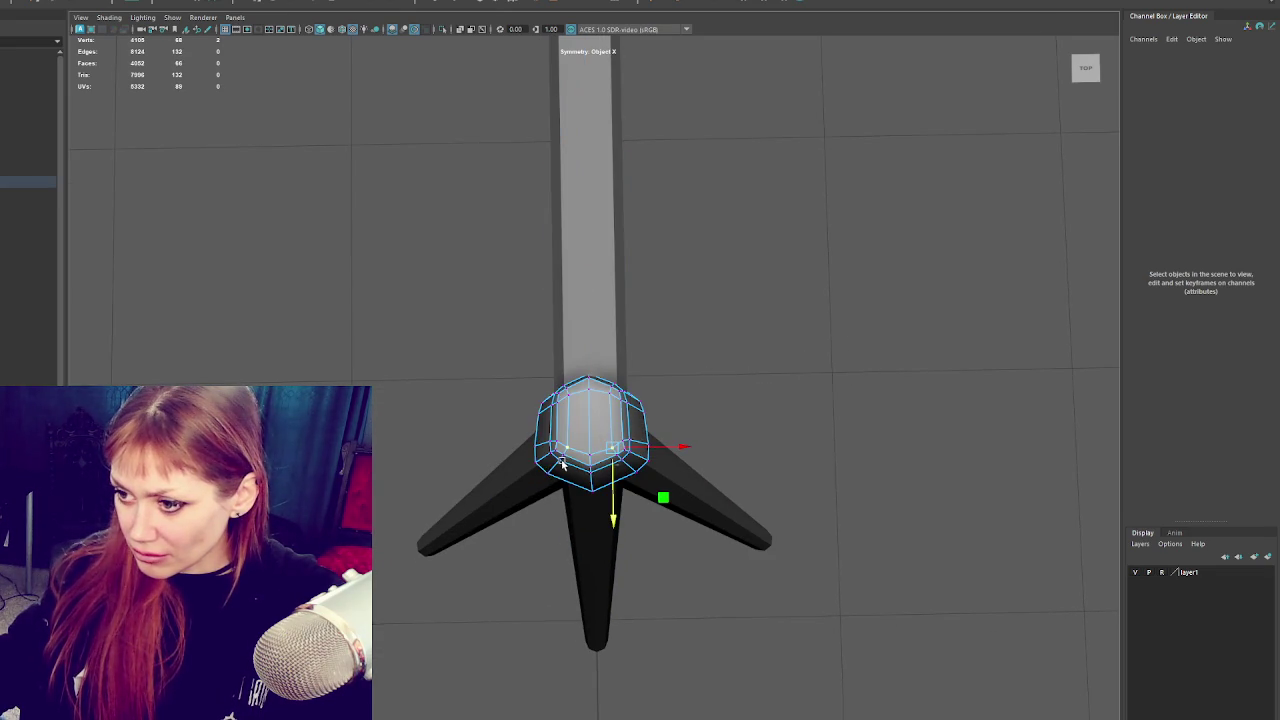
left_click(562, 468)
left_click(588, 405, "shift")
right_click(749, 382)
left_click(676, 367)
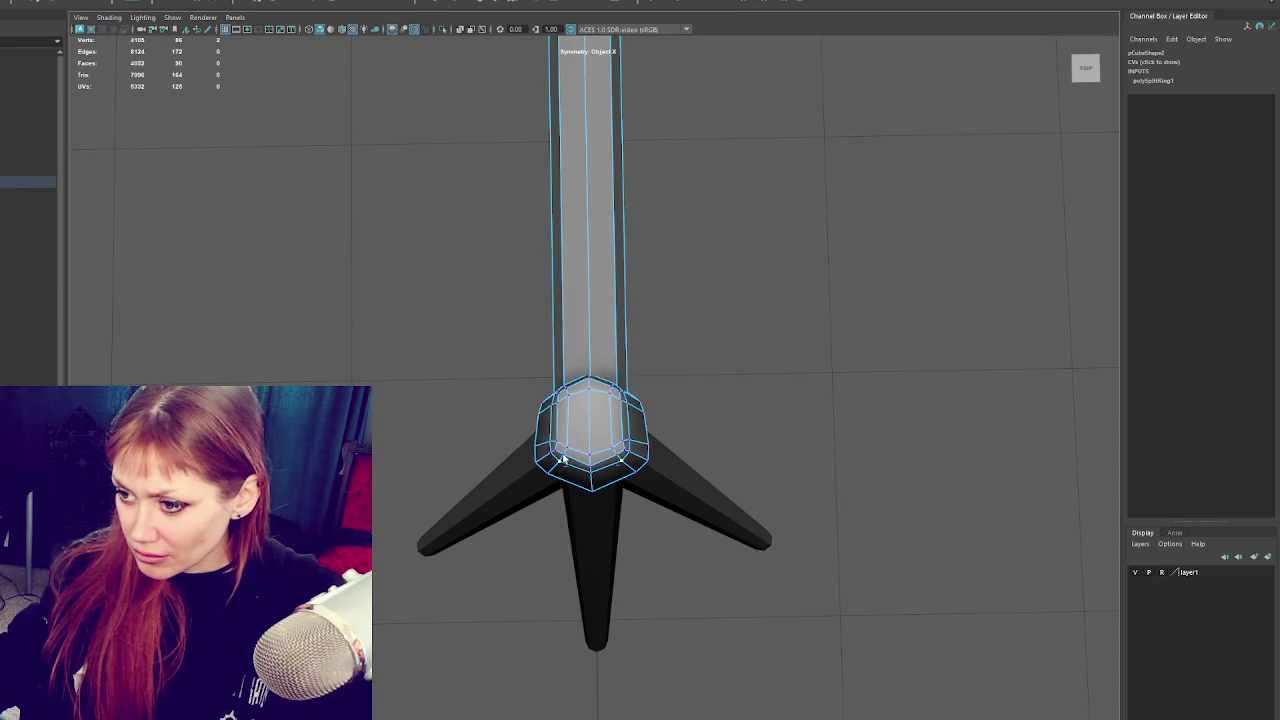
left_click(580, 453)
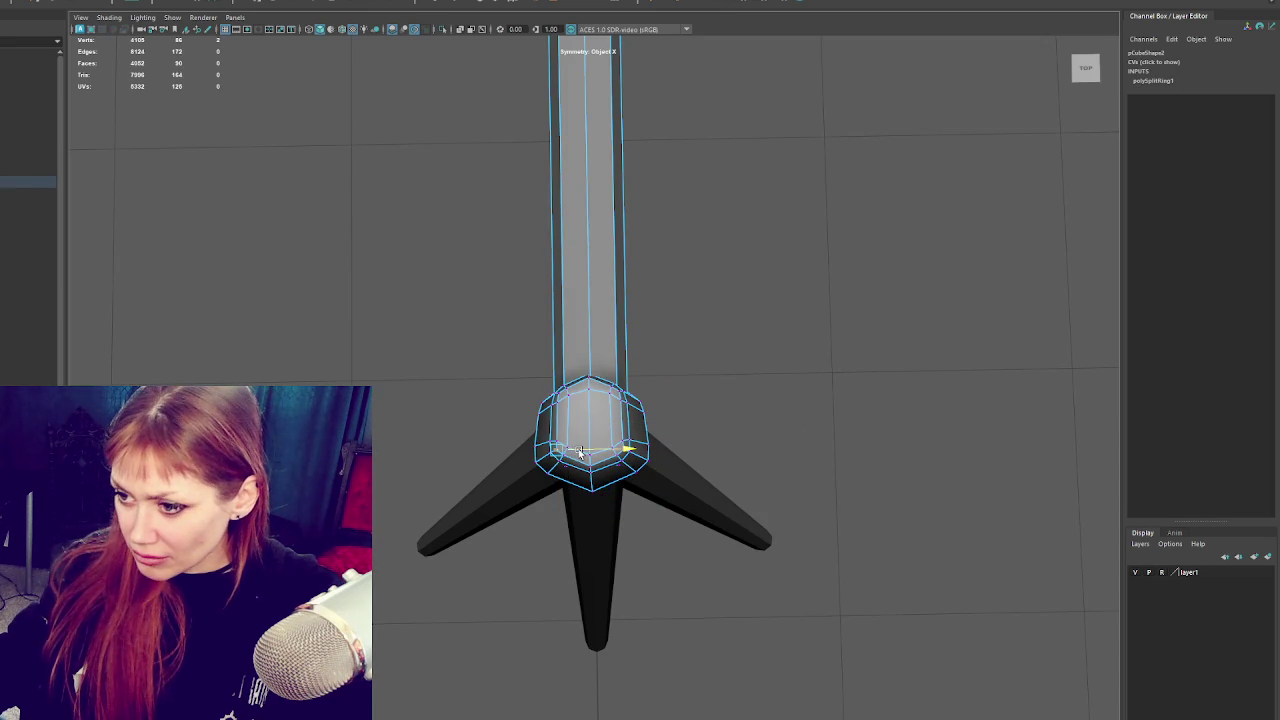
key("w")
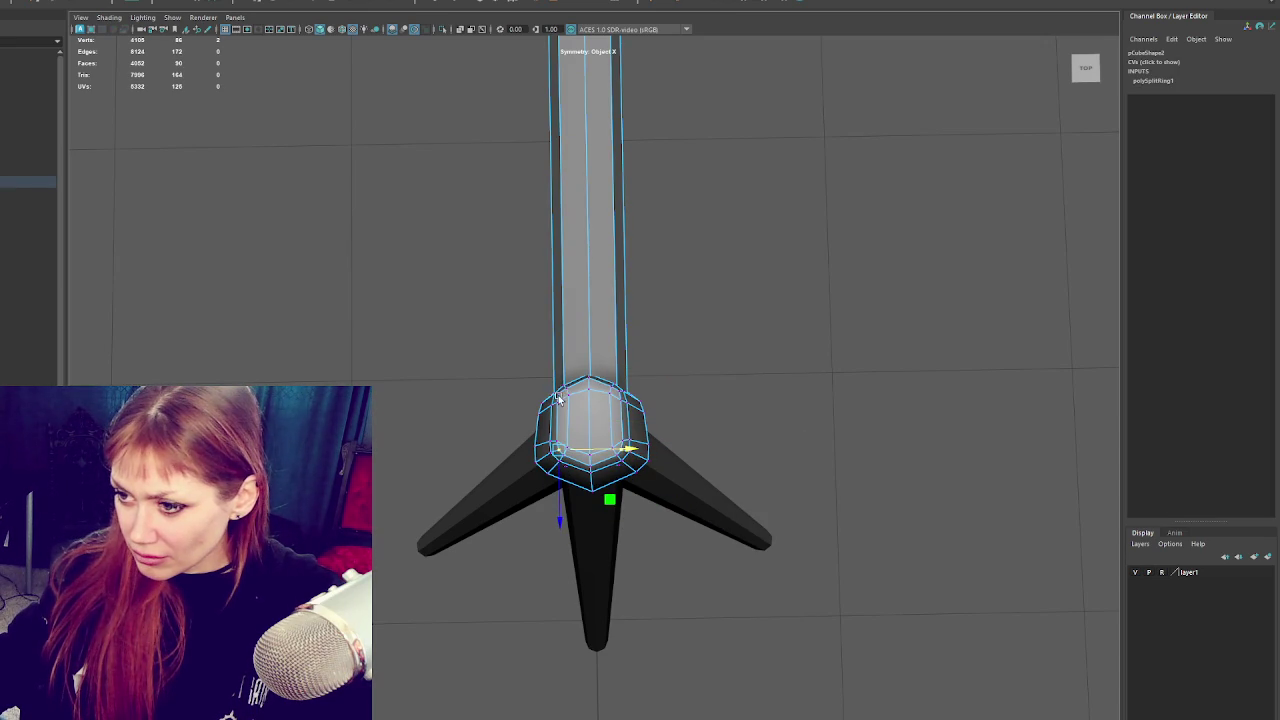
left_click(577, 405)
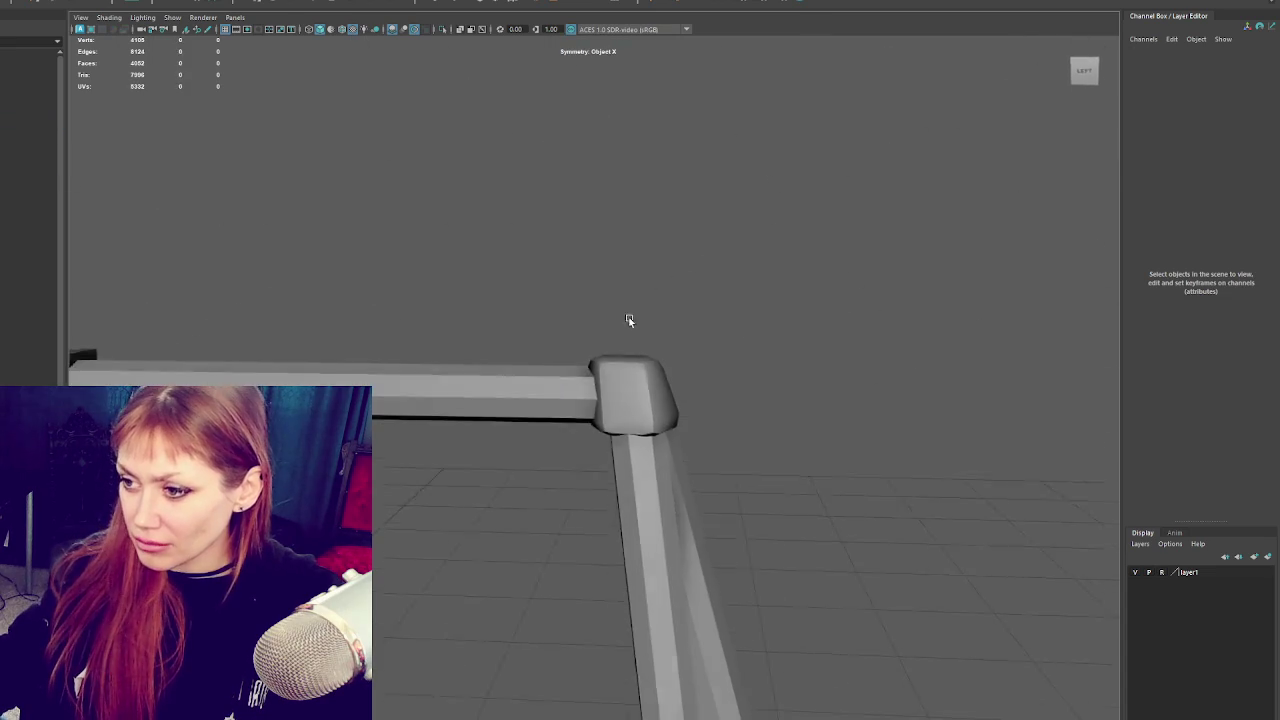
Soften the edges of the corner cube on the swing frame.
left_click(638, 403)
right_click(899, 374)
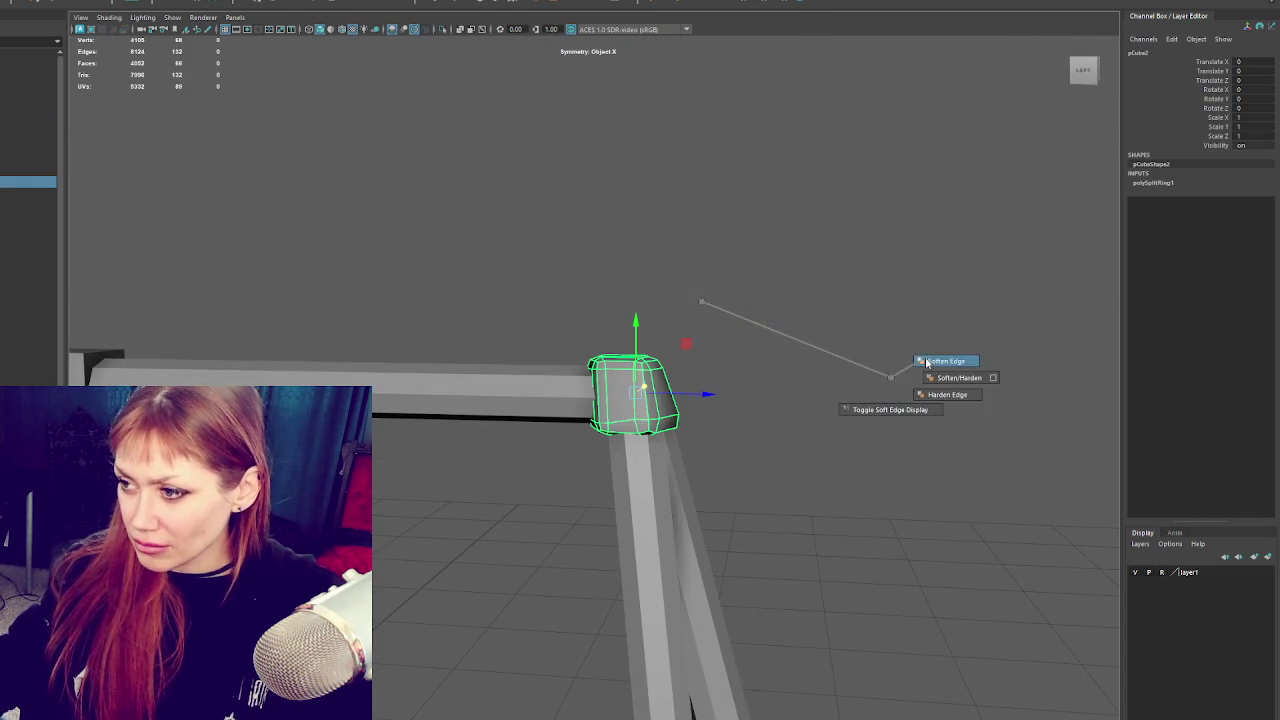
left_click(840, 294)
scroll(840, 294, "down", 3)
mouse_move(751, 334)
left_mouse_down()
mouse_move(514, 334)
mouse_move(714, 388)
mouse_move(656, 292)
mouse_move(630, 347)
left_mouse_up()
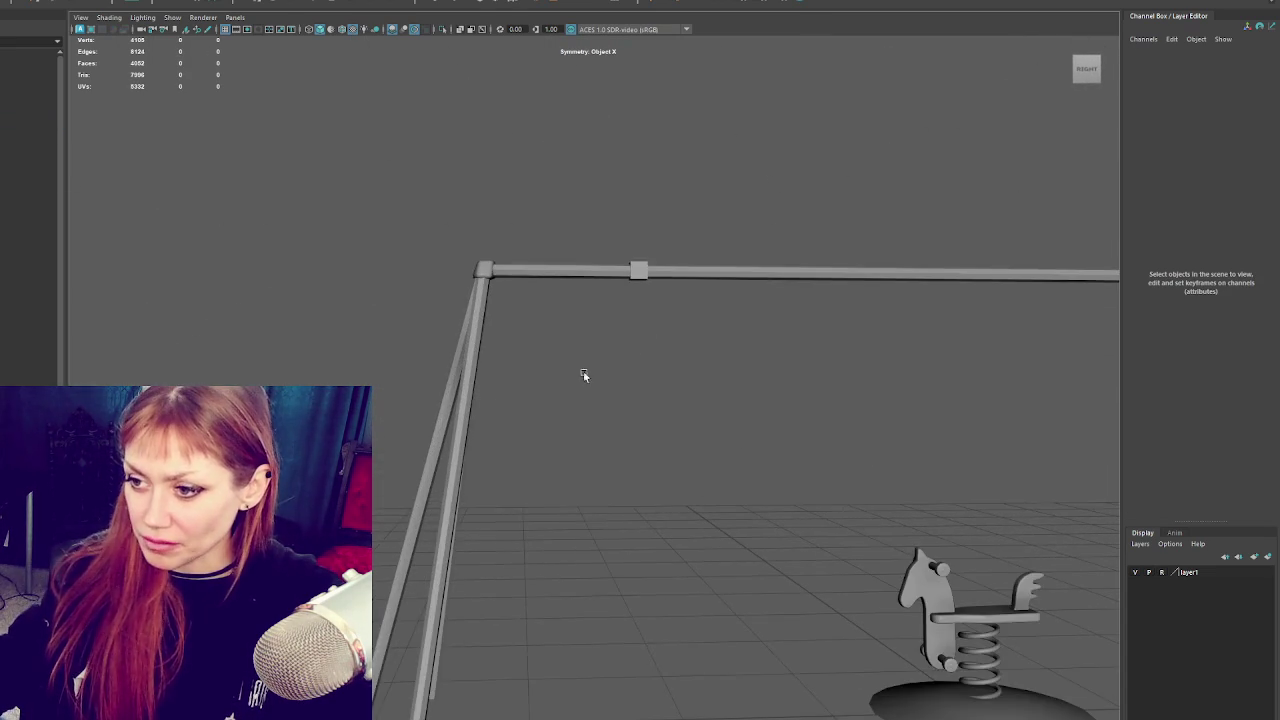
scroll(455, 410, "down", 2)
Boolean-union the slanted leg with the top beam, then switch to Face mode.
left_click(518, 404)
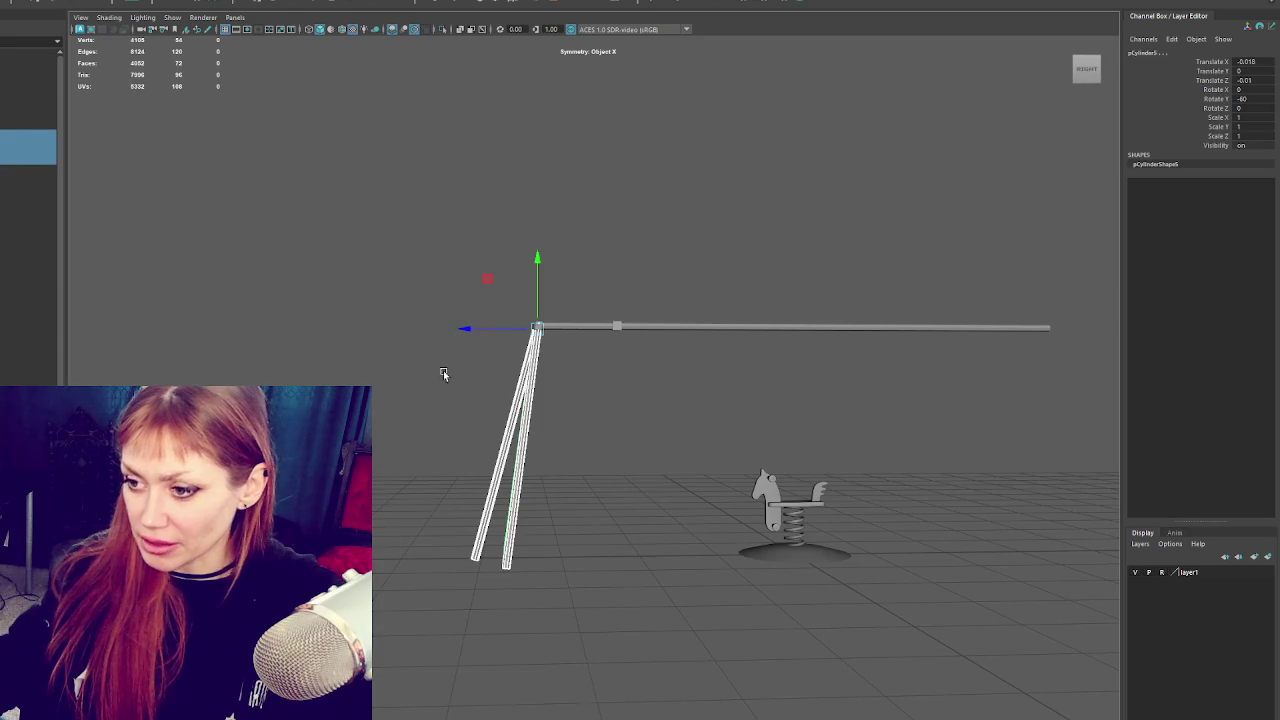
left_click(577, 330)
left_click(30, 1)
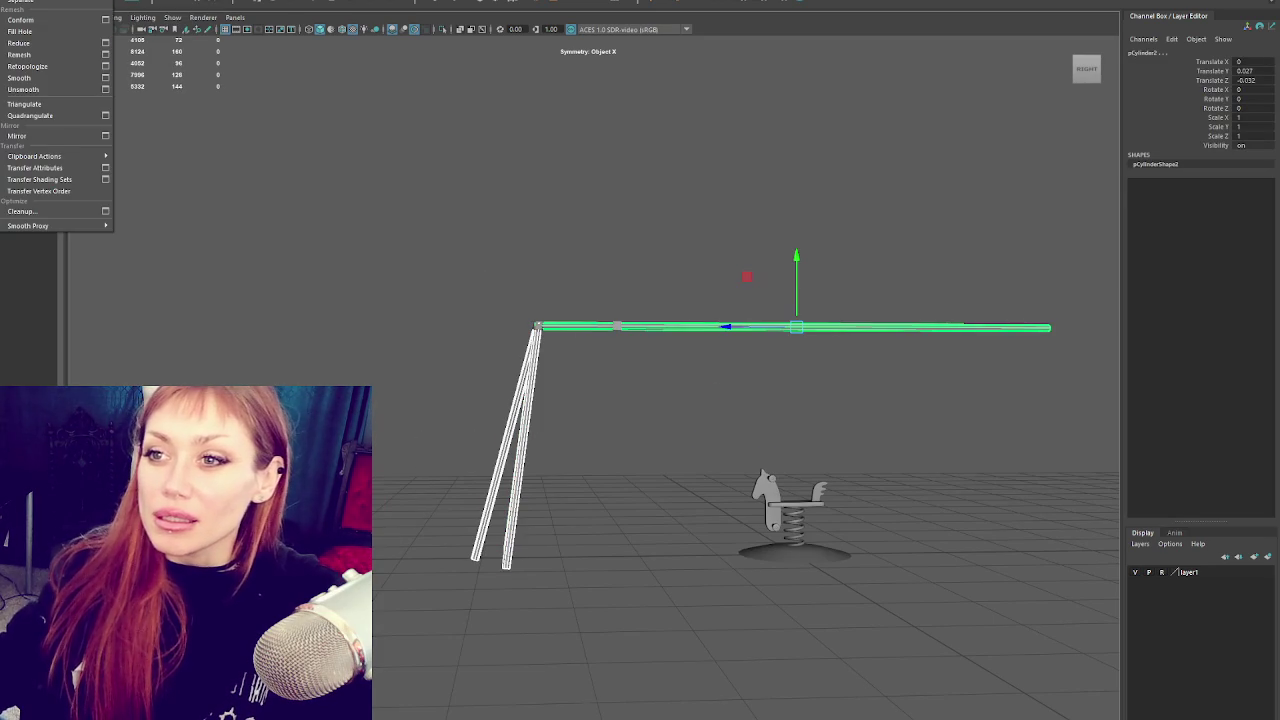
left_click(150, 1)
right_click(528, 205)
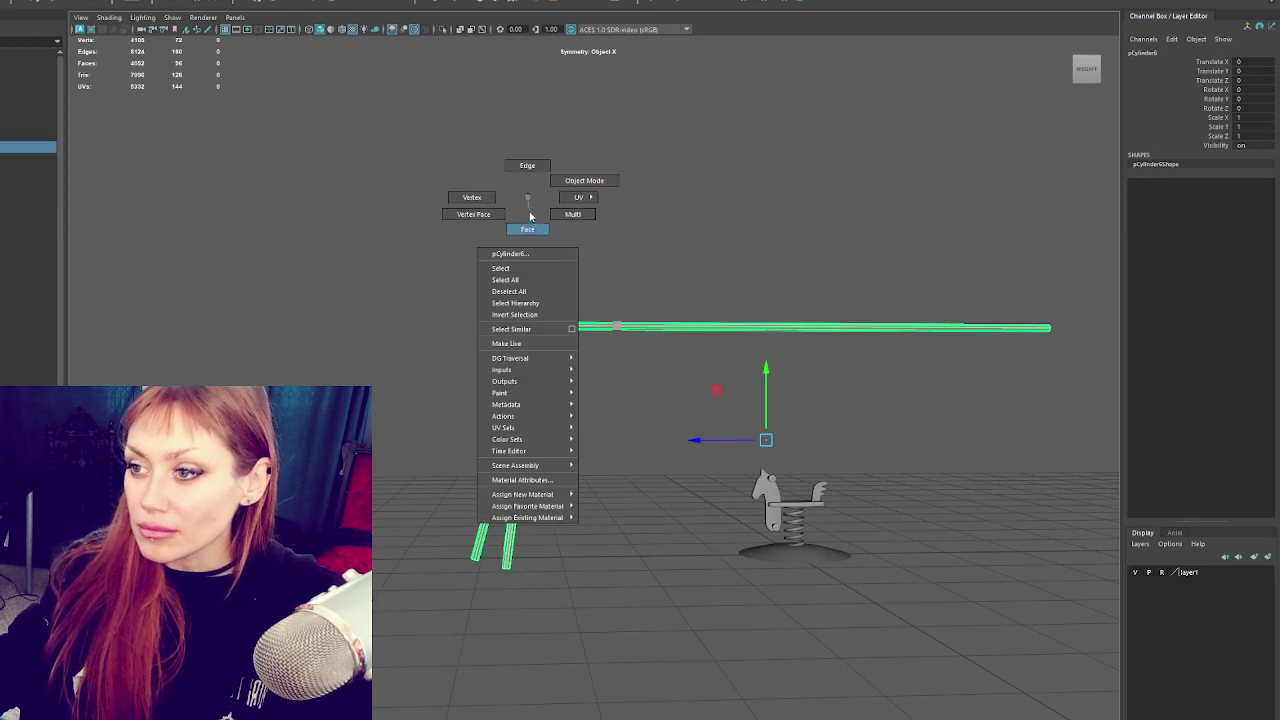
left_click(586, 181)
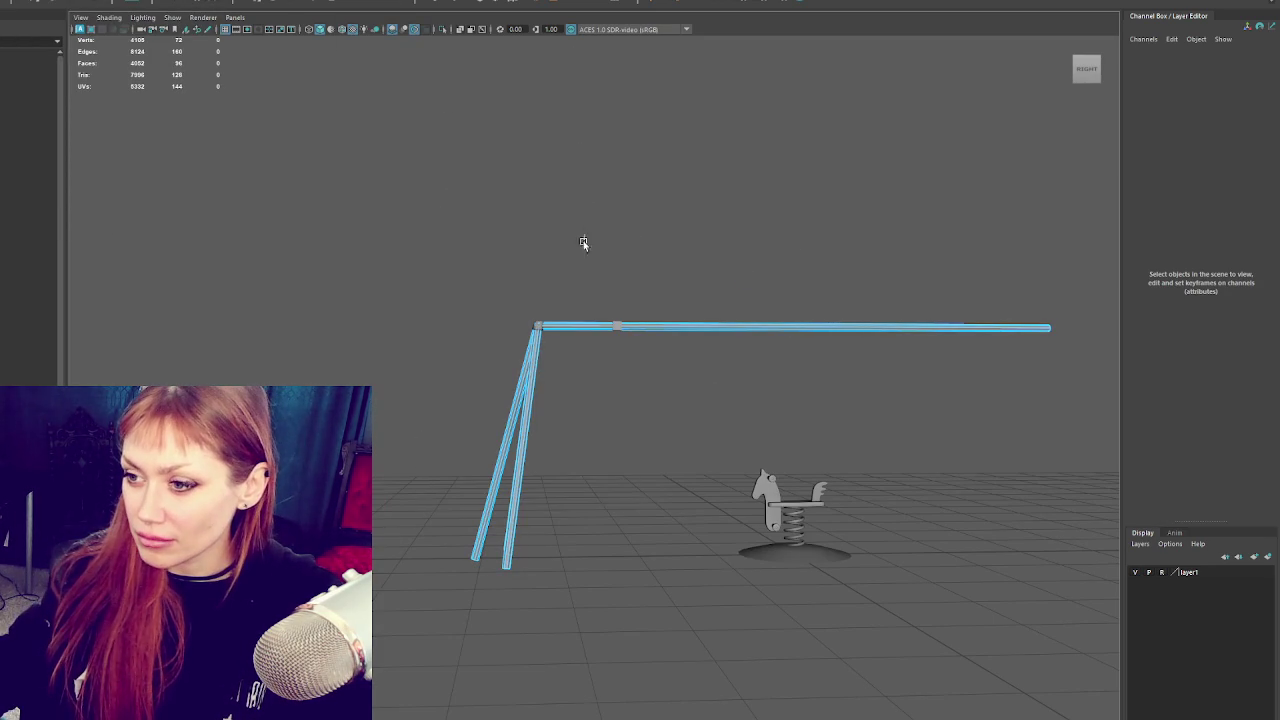
Delete unwanted faces at the frame's corner and leg bottoms, then spread the leg bottoms outward.
left_click_drag(586, 226, 400, 334)
mouse_move(443, 451)
left_mouse_down()
mouse_move(640, 471)
mouse_move(376, 625)
left_mouse_up()
key("Delete")
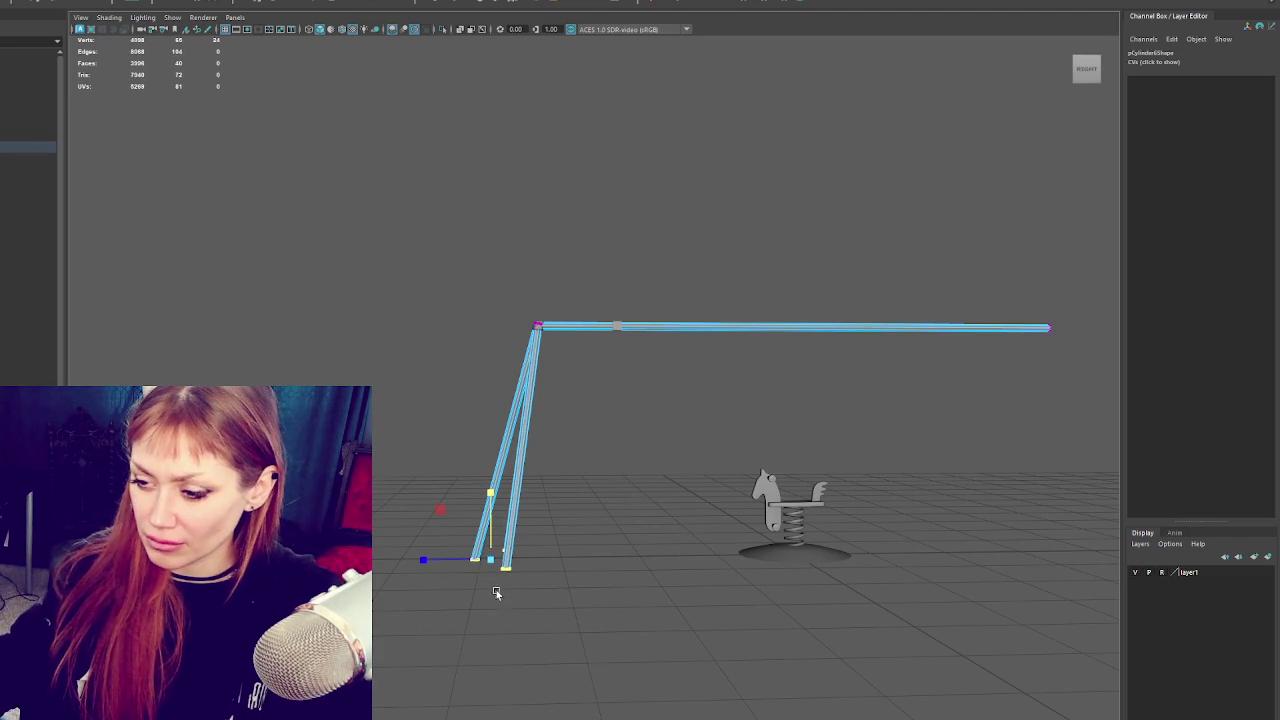
mouse_move(490, 535)
left_mouse_down()
mouse_move(466, 562)
mouse_move(488, 578)
mouse_move(657, 597)
mouse_move(694, 577)
left_mouse_up()
mouse_move(528, 560)
left_mouse_down()
mouse_move(558, 583)
mouse_move(546, 583)
mouse_move(609, 566)
mouse_move(480, 566)
left_mouse_up()
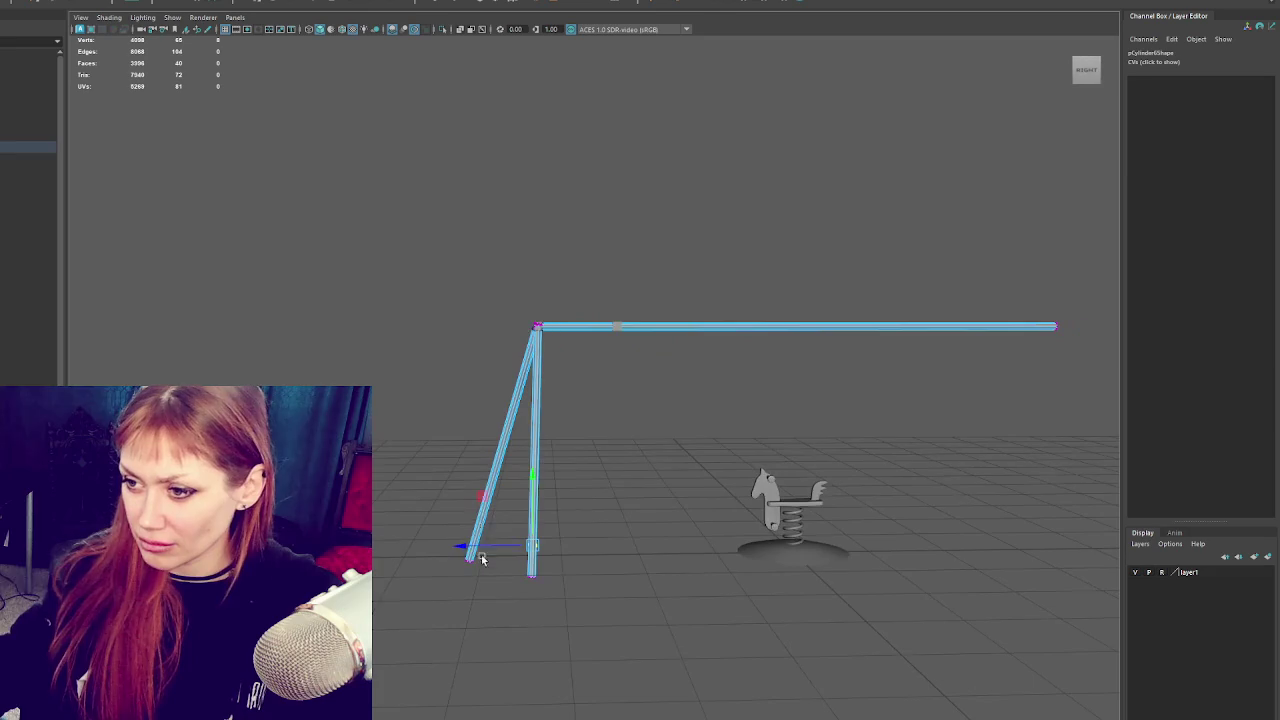
Slide the small cube pCube1 along the beam and frame it in perspective.
left_click(482, 229)
left_click_drag(482, 229, 600, 260)
scroll(600, 260, "up", 3)
left_click(457, 338)
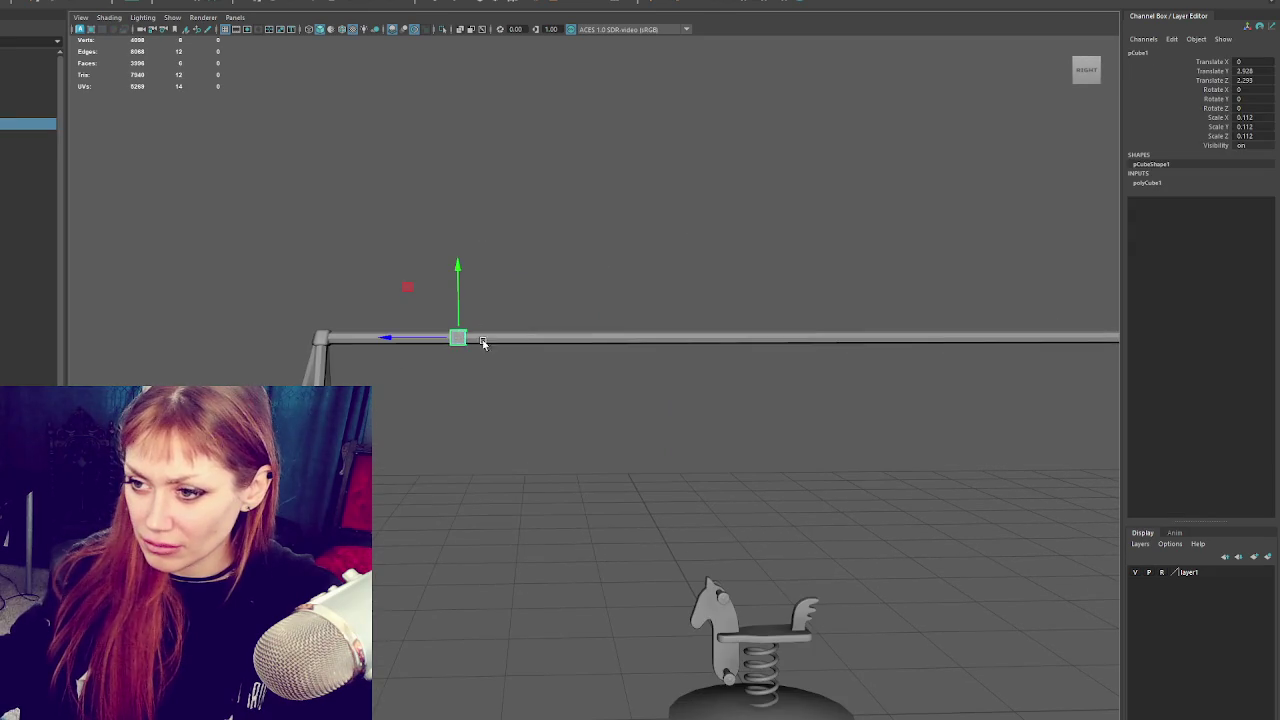
left_click_drag(405, 341, 308, 341)
key("f")
scroll(448, 347, "down", 5)
mouse_move(429, 355)
left_mouse_down()
mouse_move(573, 377)
mouse_move(503, 385)
mouse_move(442, 358)
mouse_move(380, 364)
mouse_move(360, 340)
left_mouse_up()
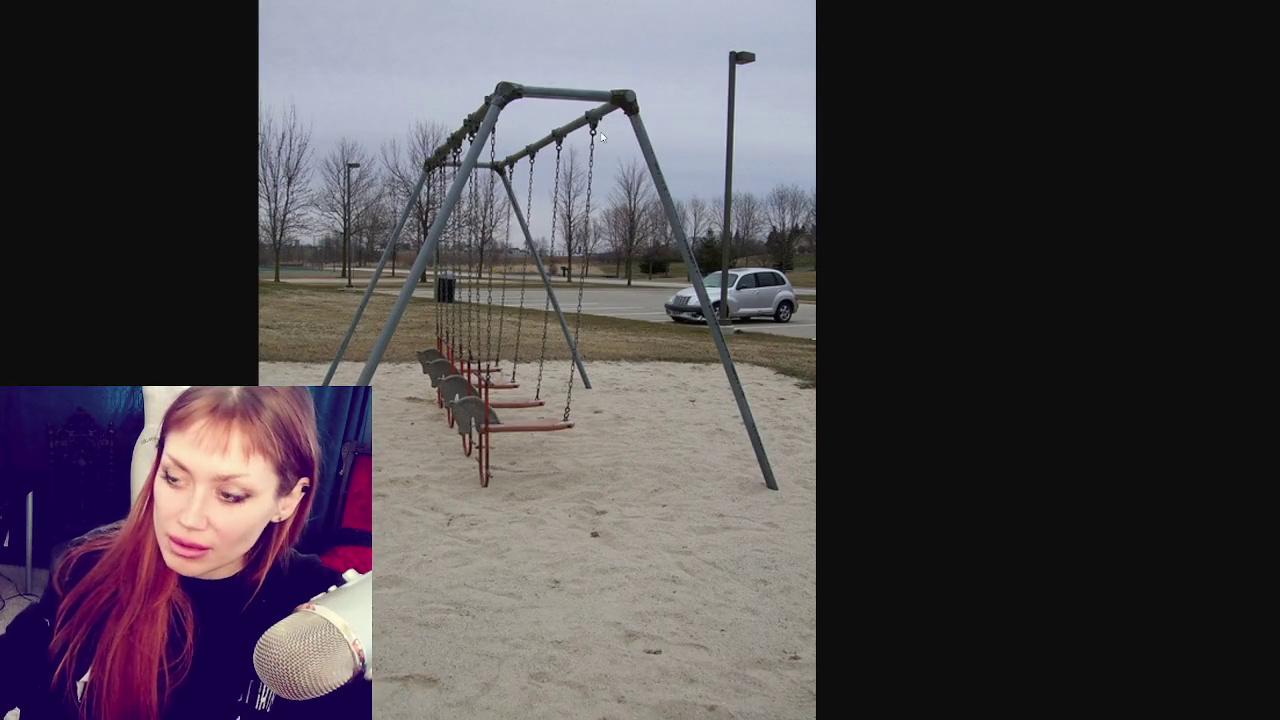
Zoom the A-frame swing reference photo to 2x to study its corner brackets.
left_click(633, 127)
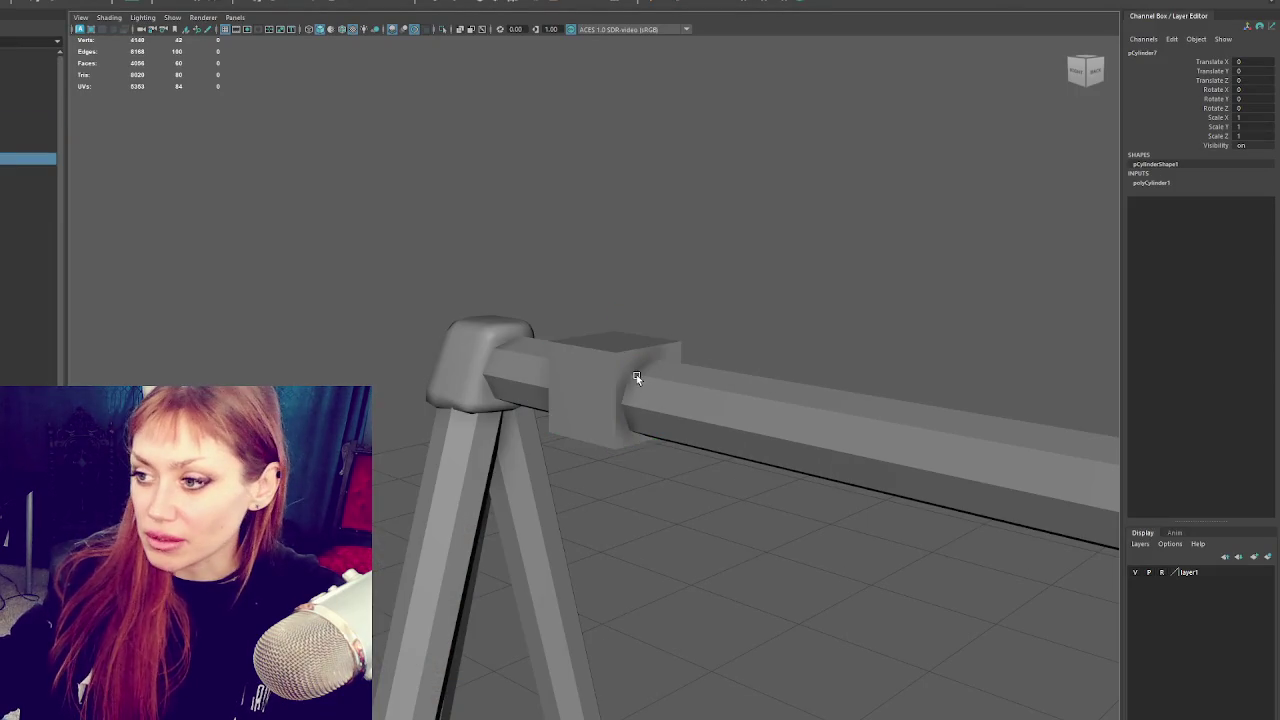
Raise the cylinder off the ground and rotate it -90 on X onto its side.
scroll(644, 424, "down", 5)
left_click_drag(664, 459, 666, 380)
key("e")
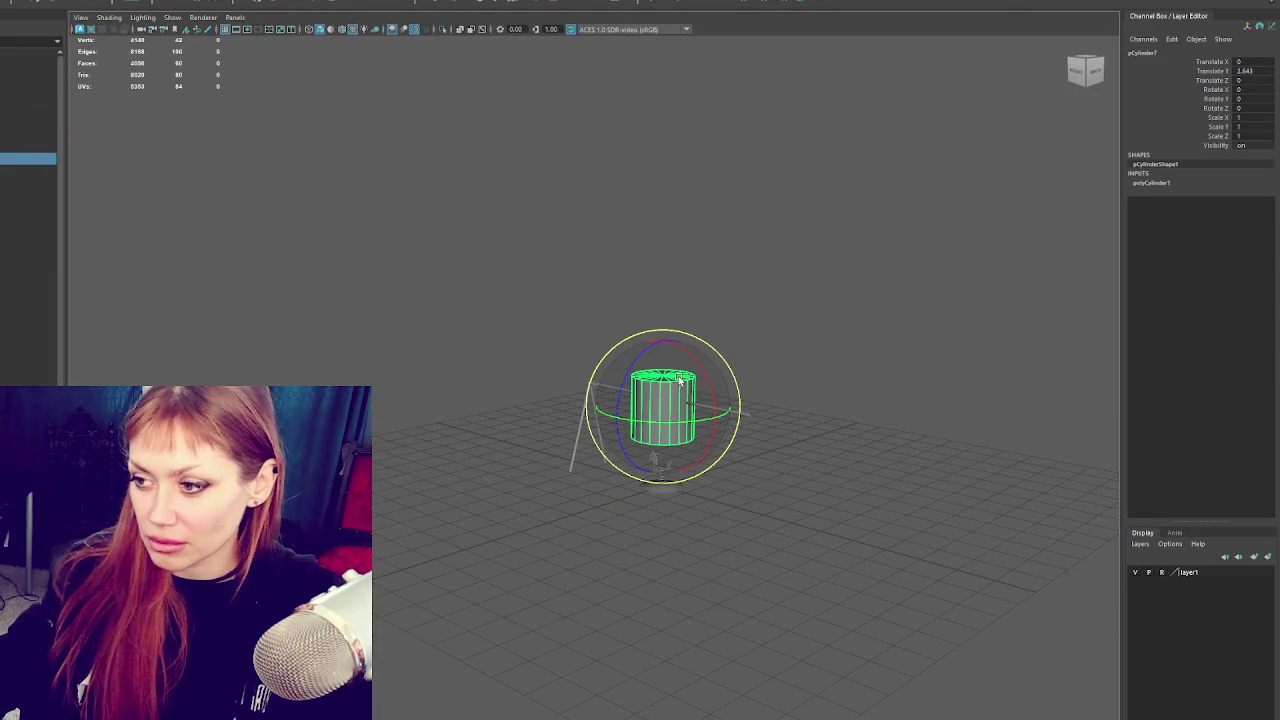
scroll(679, 378, "up", 5)
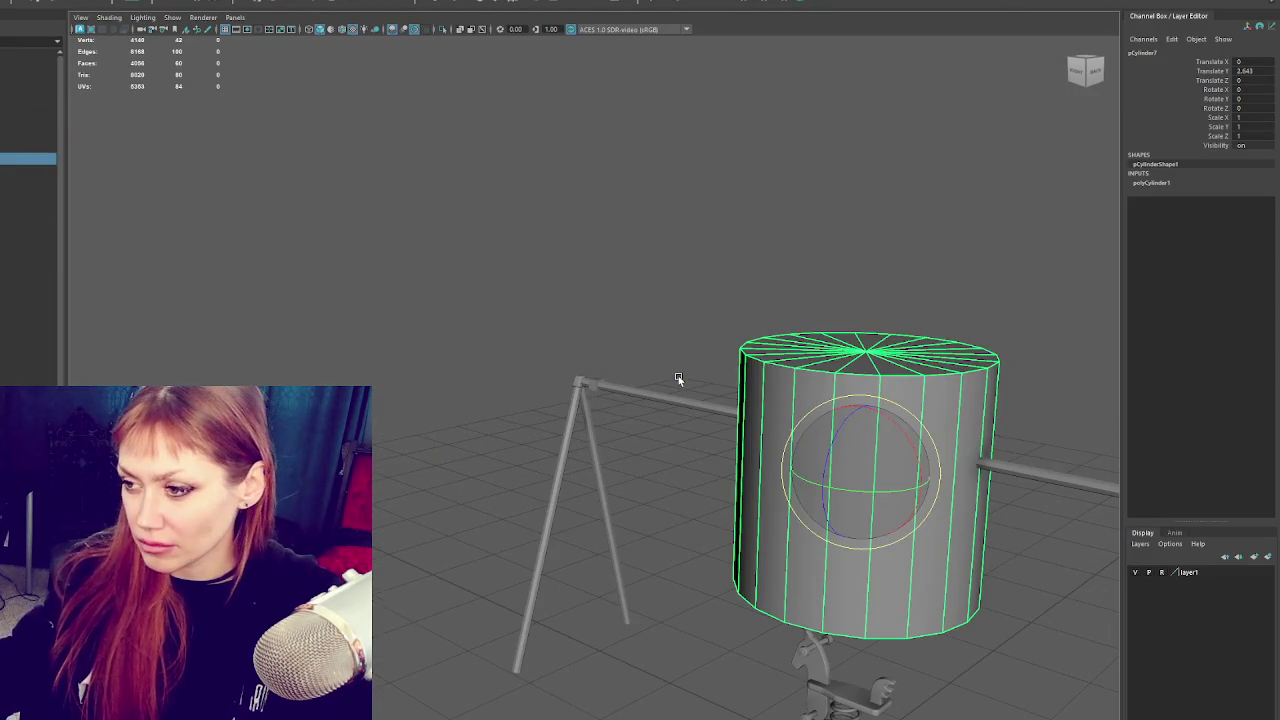
key("f")
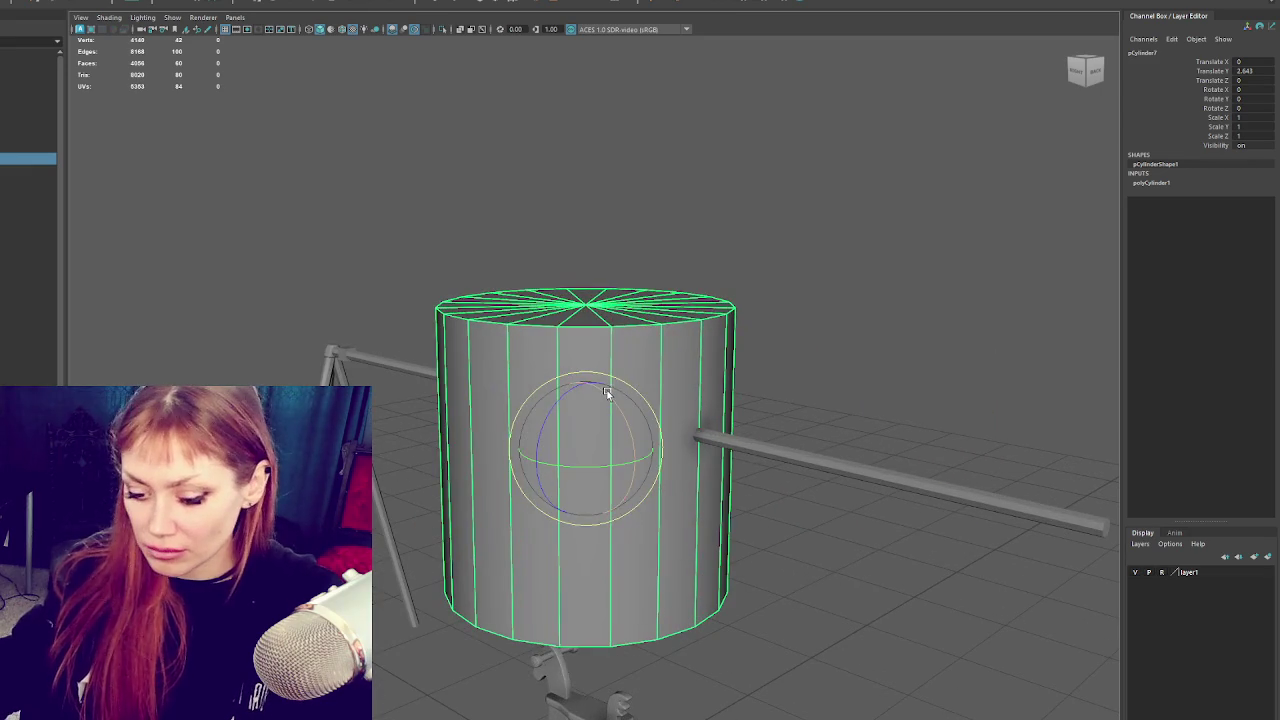
left_click_drag(606, 400, 648, 449)
Set polyCylinder1 to Subdivisions Height 1 and Subdivisions Axis 8.
left_click(1208, 185)
left_click(1250, 228)
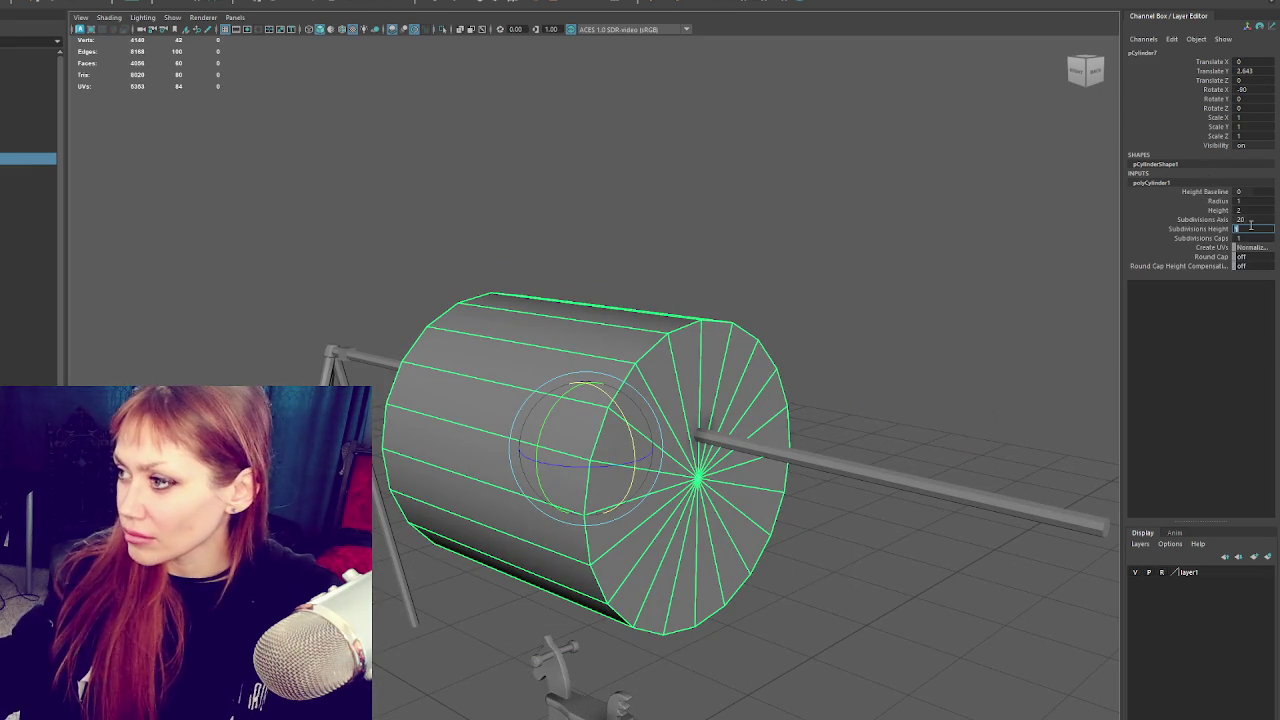
type("8")
key("Return")
type("1")
key("Return")
left_click(1253, 220)
type("8")
key("Return")
Scale the cylinder to 0.08 and place it on the beam near the top corner.
left_click(602, 110)
key("r")
left_click(605, 443)
mouse_move(605, 443)
left_mouse_down()
mouse_move(508, 434)
mouse_move(551, 434)
mouse_move(400, 457)
left_mouse_up()
key("w")
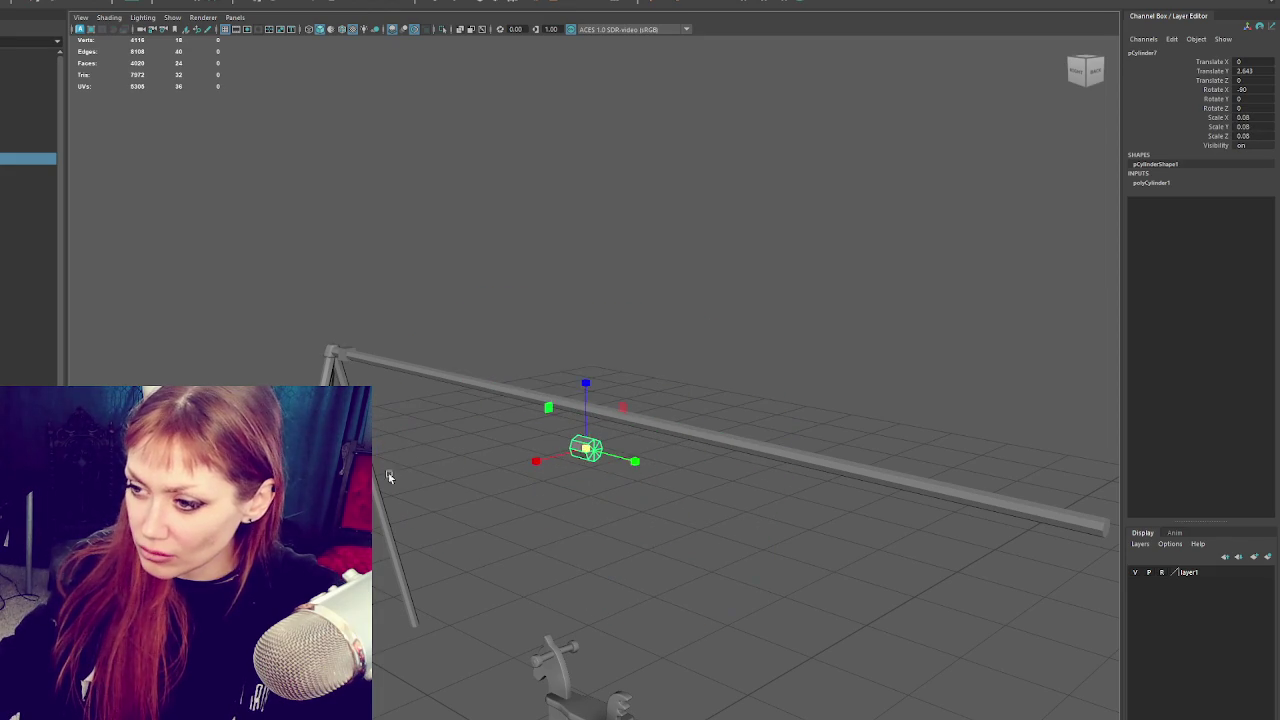
mouse_move(629, 457)
left_mouse_down()
mouse_move(410, 407)
mouse_move(392, 390)
mouse_move(390, 340)
left_mouse_up()
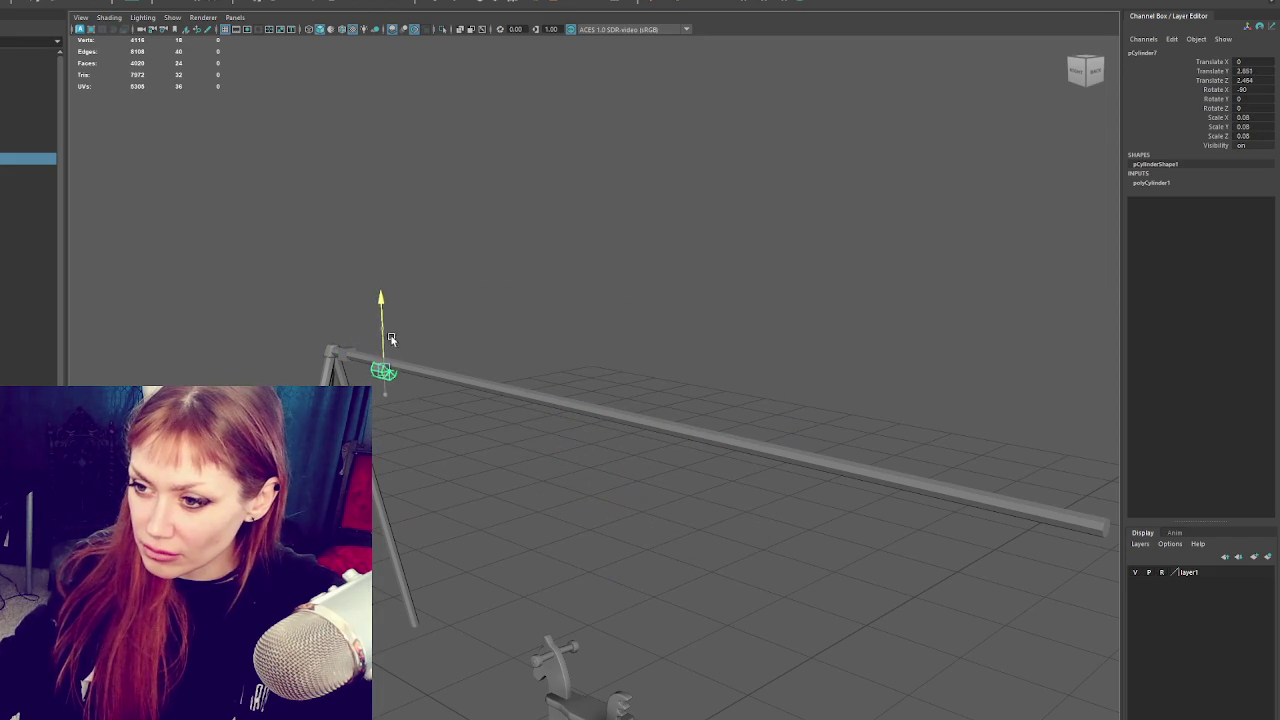